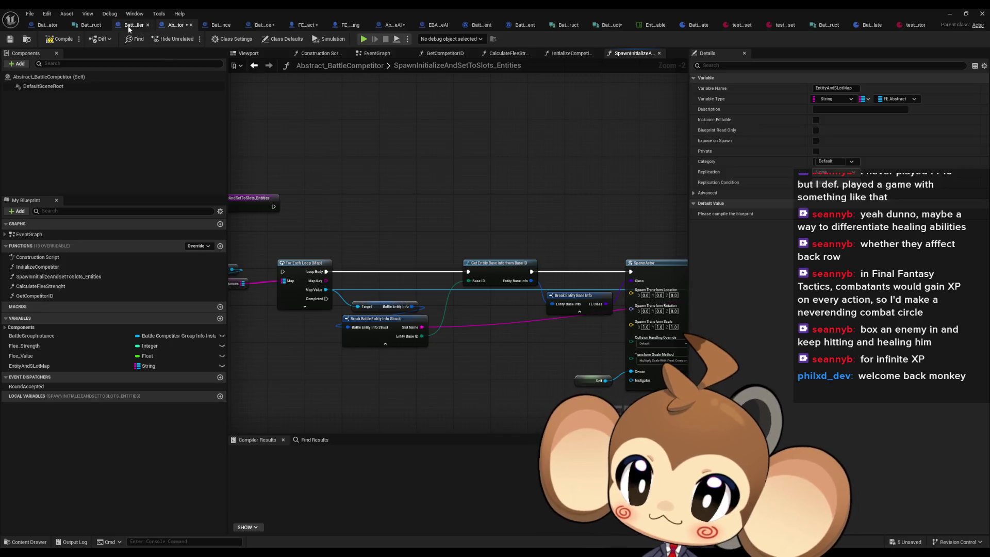
Review the ConstructCompetitorInstanceFromPreset graph in BattleInstancesFabricator and its construct nodes.
{"action": "left_click", "coordinate": [33, 24]}
{"action": "scroll", "coordinate": [342, 187], "scroll_direction": "down", "scroll_amount": 3}
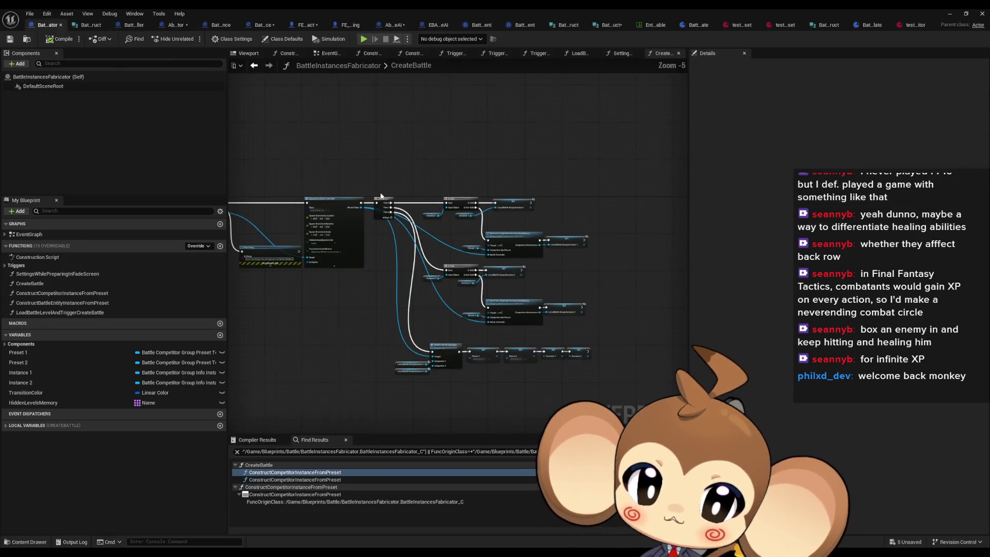
{"action": "scroll", "coordinate": [381, 196], "scroll_direction": "up", "scroll_amount": 4}
{"action": "double_click", "coordinate": [450, 258]}
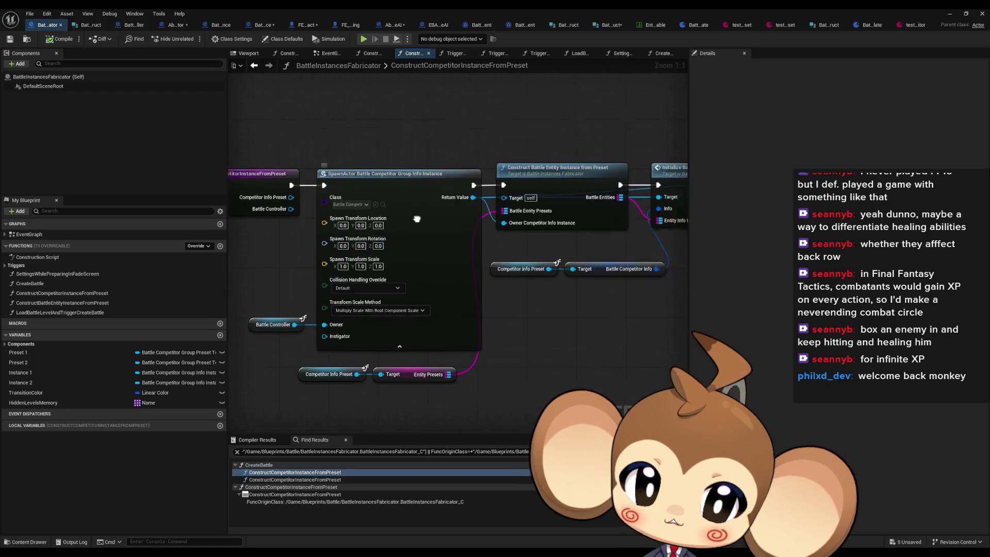
{"action": "left_click", "coordinate": [418, 191]}
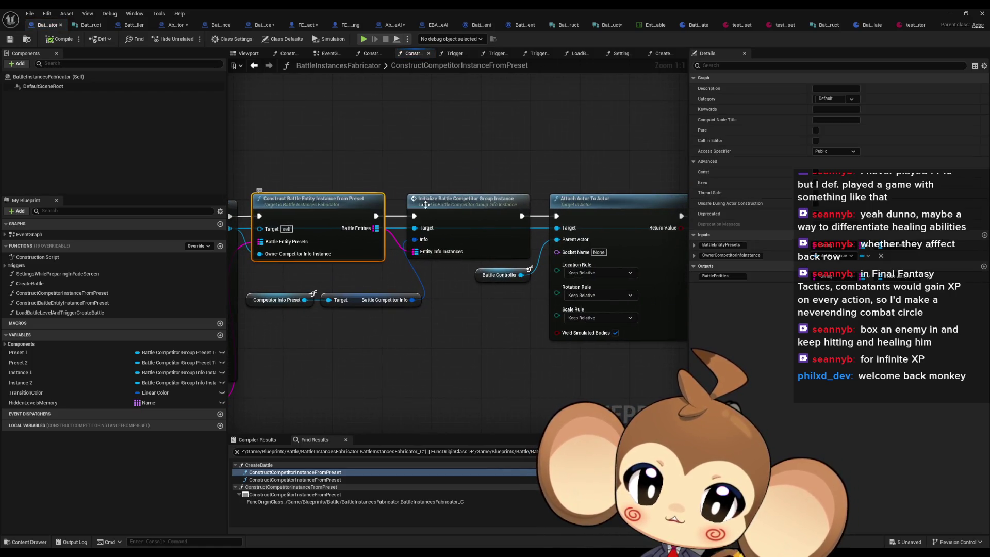
{"action": "left_click", "coordinate": [426, 204]}
{"action": "mouse_move", "coordinate": [461, 214]}
{"action": "left_mouse_down"}
{"action": "mouse_move", "coordinate": [296, 213]}
{"action": "mouse_move", "coordinate": [429, 214]}
{"action": "left_mouse_up"}
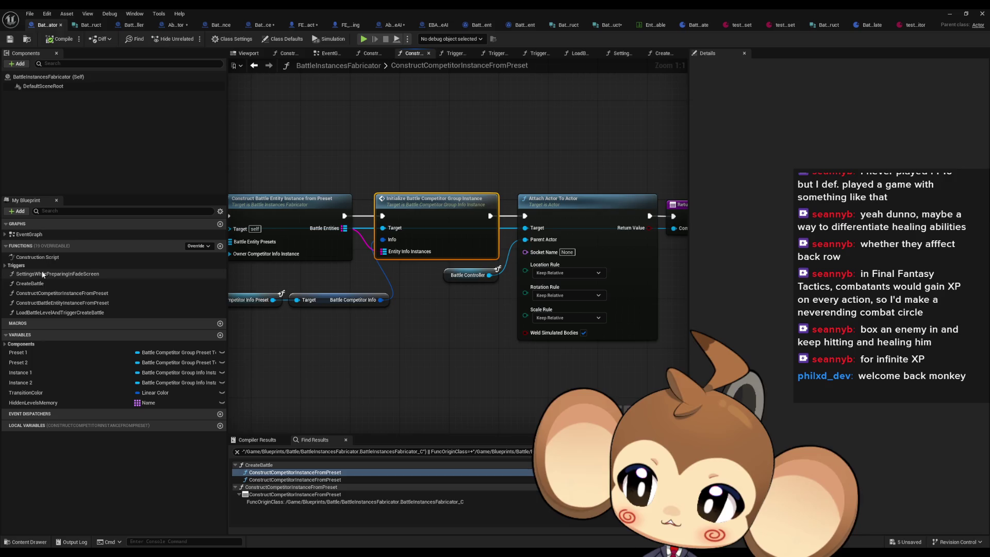
Check the TriggerScreenFade and CreateBattle functions, then drill into the InitializeBattleController graph.
{"action": "left_click", "coordinate": [9, 266]}
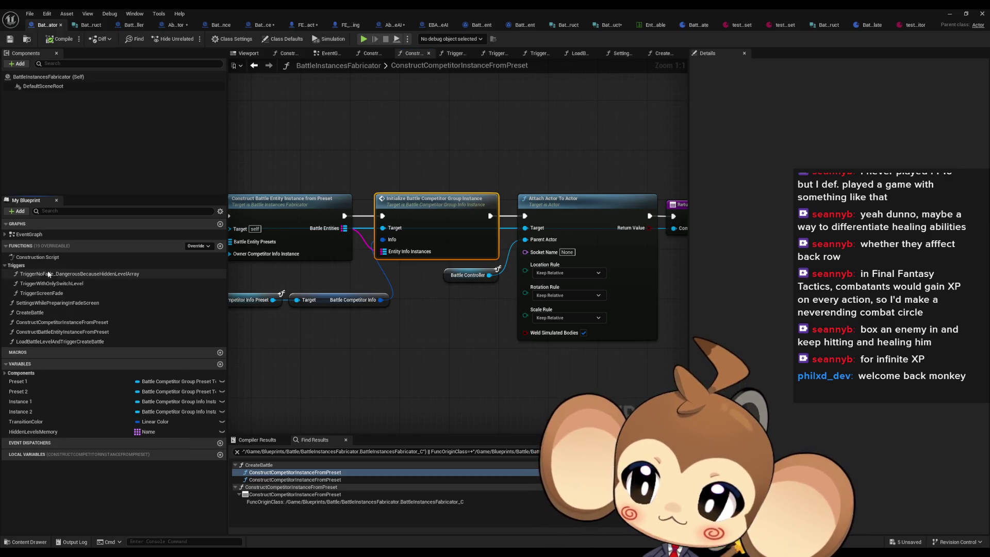
{"action": "double_click", "coordinate": [70, 293]}
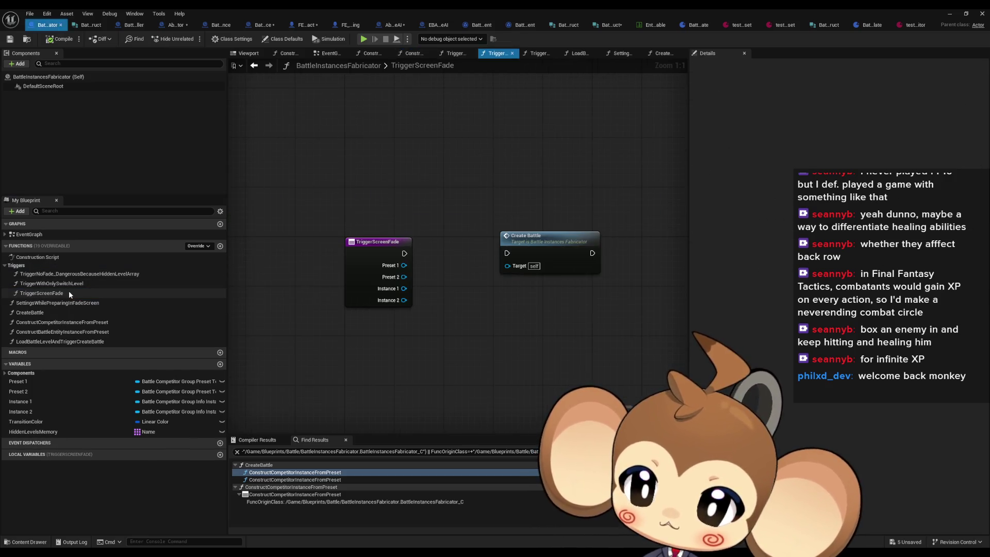
{"action": "double_click", "coordinate": [534, 238]}
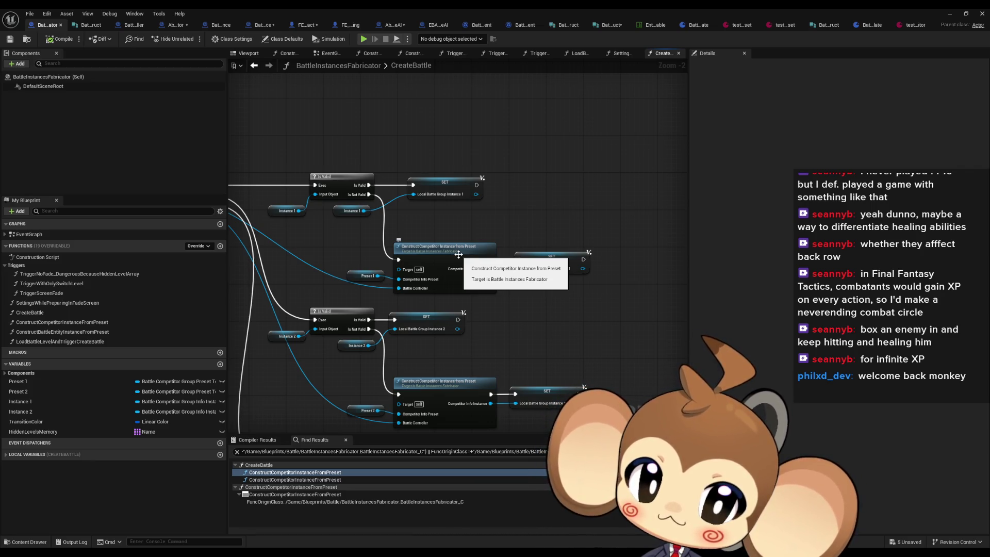
{"action": "left_click", "coordinate": [473, 408]}
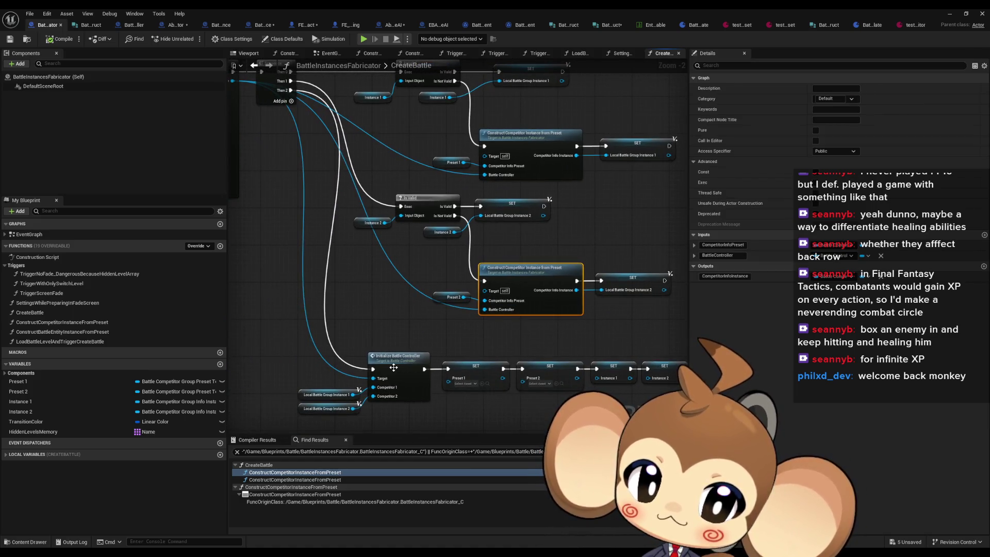
{"action": "double_click", "coordinate": [400, 323]}
{"action": "scroll", "coordinate": [401, 323], "scroll_direction": "down", "scroll_amount": 3}
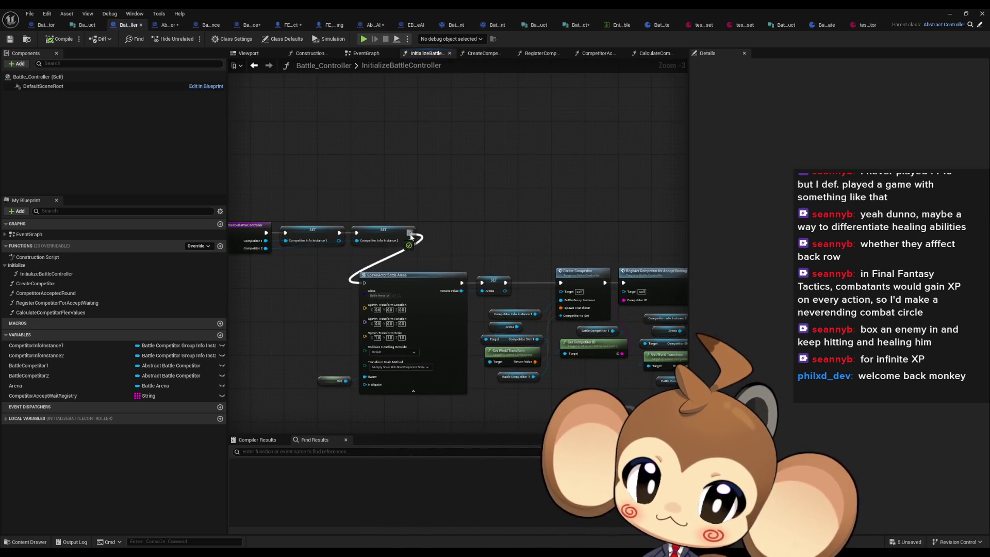
Pan across the InitializeBattleController graph, from Register Competitor to the Create Competitor nodes.
{"action": "left_click_drag", "start_coordinate": [394, 288], "coordinate": [698, 292]}
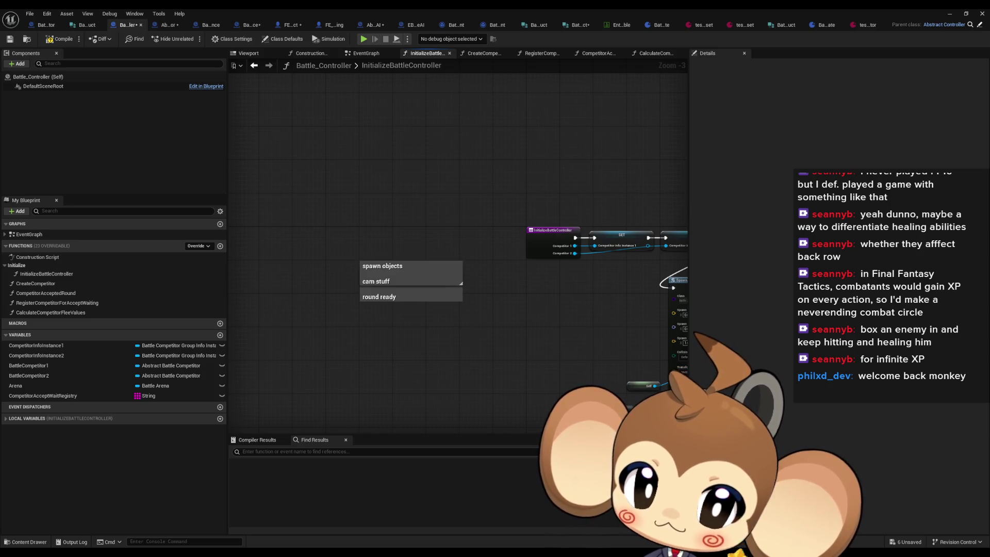
{"action": "scroll", "coordinate": [670, 289], "scroll_direction": "up", "scroll_amount": 3}
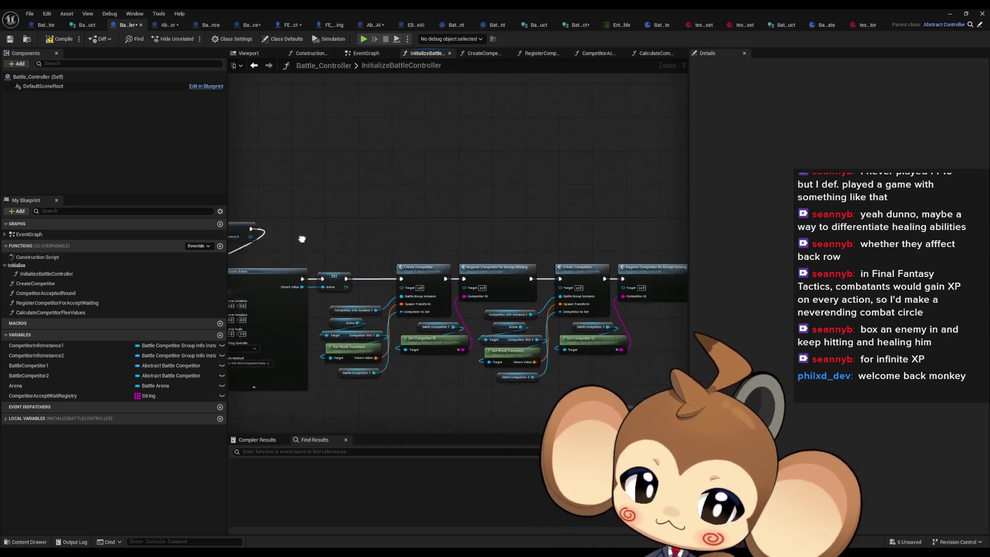
{"action": "left_click", "coordinate": [466, 262]}
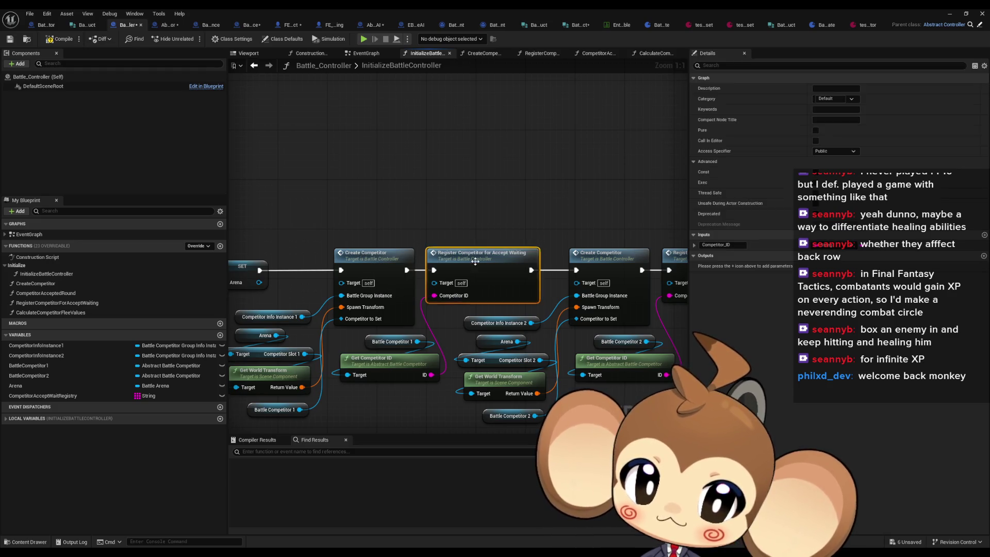
{"action": "left_click_drag", "start_coordinate": [373, 258], "coordinate": [21, 249]}
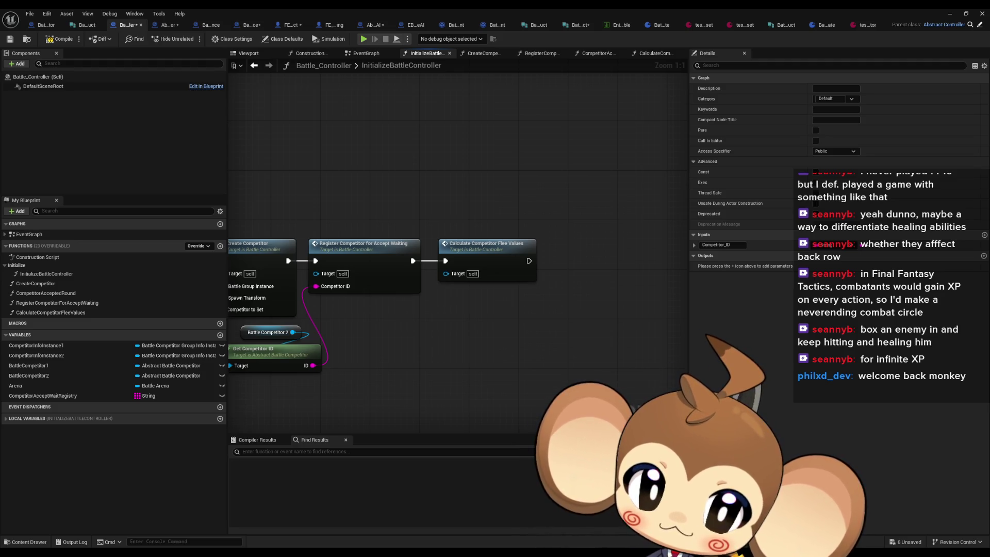
{"action": "left_click_drag", "start_coordinate": [20, 248], "coordinate": [288, 262]}
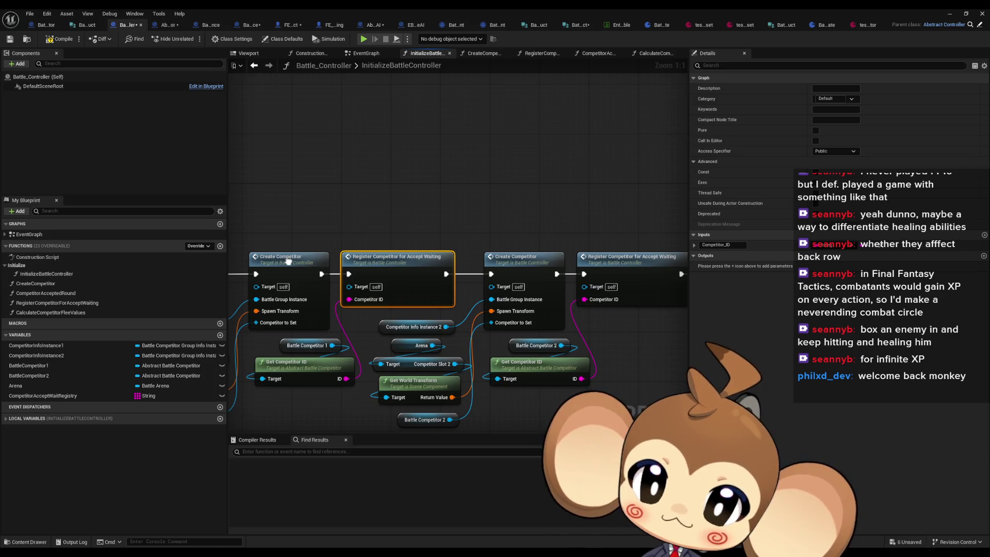
Drill through CreateCompetitor into the InitializeCompetitor graph and select Calculate Flee Strength.
{"action": "double_click", "coordinate": [288, 261]}
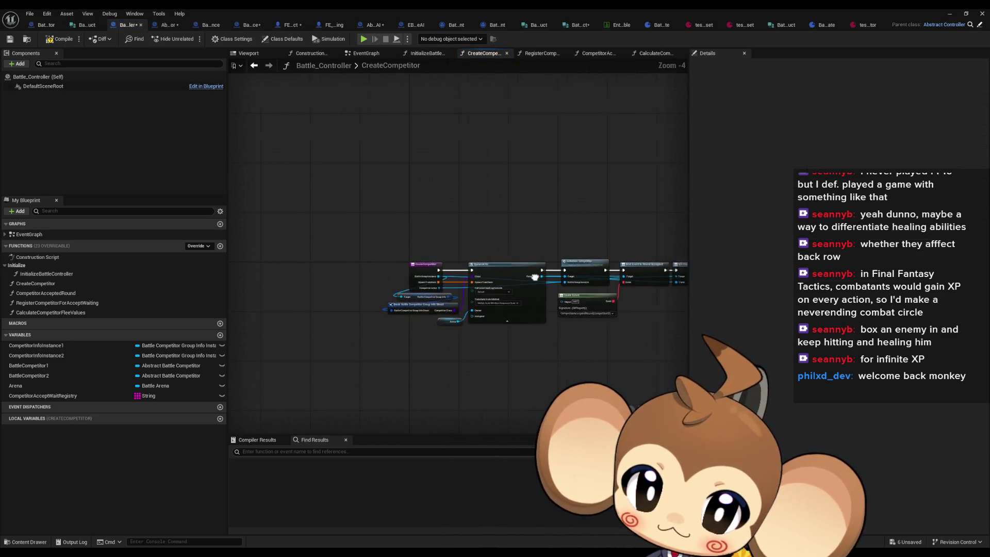
{"action": "scroll", "coordinate": [535, 277], "scroll_direction": "up", "scroll_amount": 1}
{"action": "scroll", "coordinate": [463, 261], "scroll_direction": "up", "scroll_amount": 1}
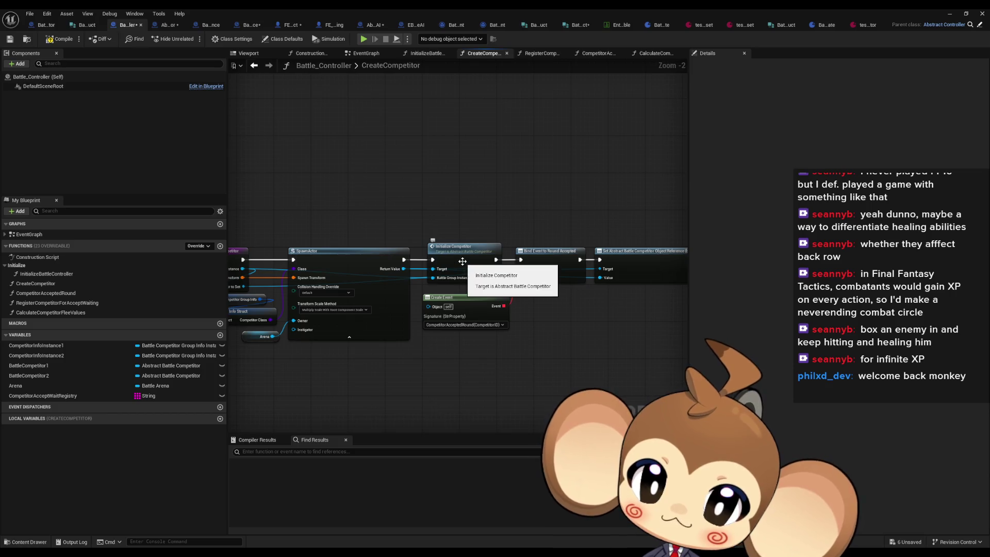
{"action": "double_click", "coordinate": [463, 262]}
{"action": "left_click_drag", "start_coordinate": [394, 242], "coordinate": [425, 316]}
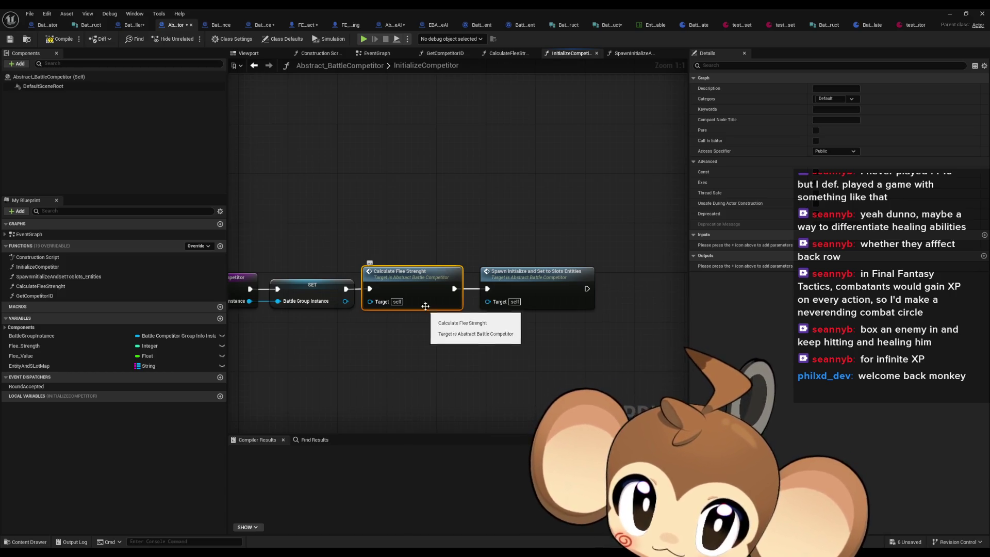
Step back through graph history to Battle_Controller's InitializeBattleController graph.
{"action": "left_click", "coordinate": [254, 66]}
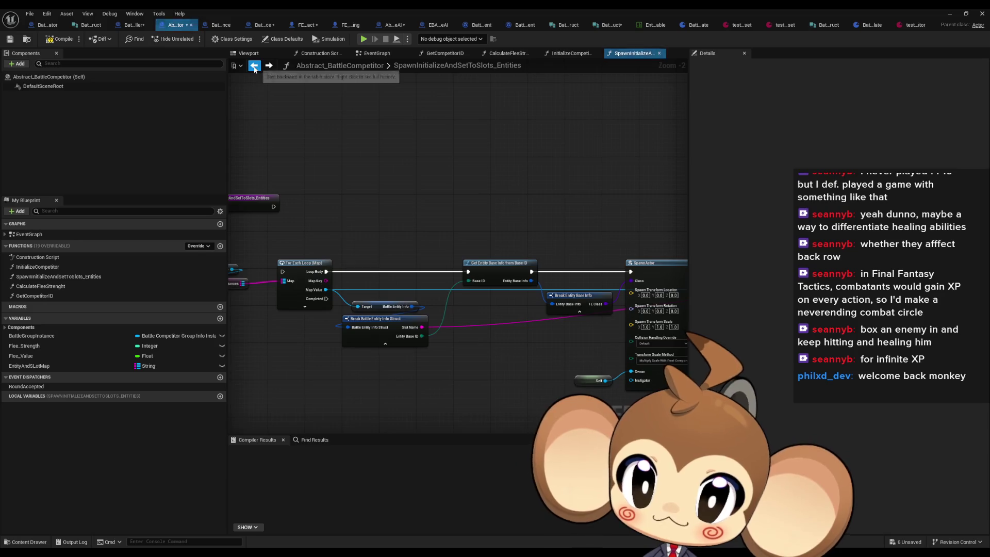
{"action": "left_click", "coordinate": [269, 66]}
{"action": "left_click", "coordinate": [254, 67]}
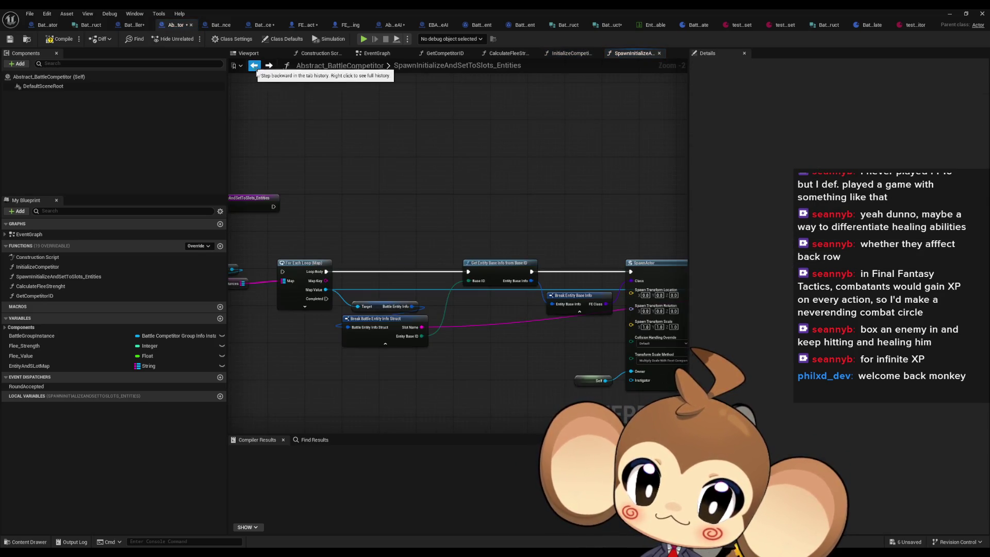
{"action": "left_click", "coordinate": [135, 26]}
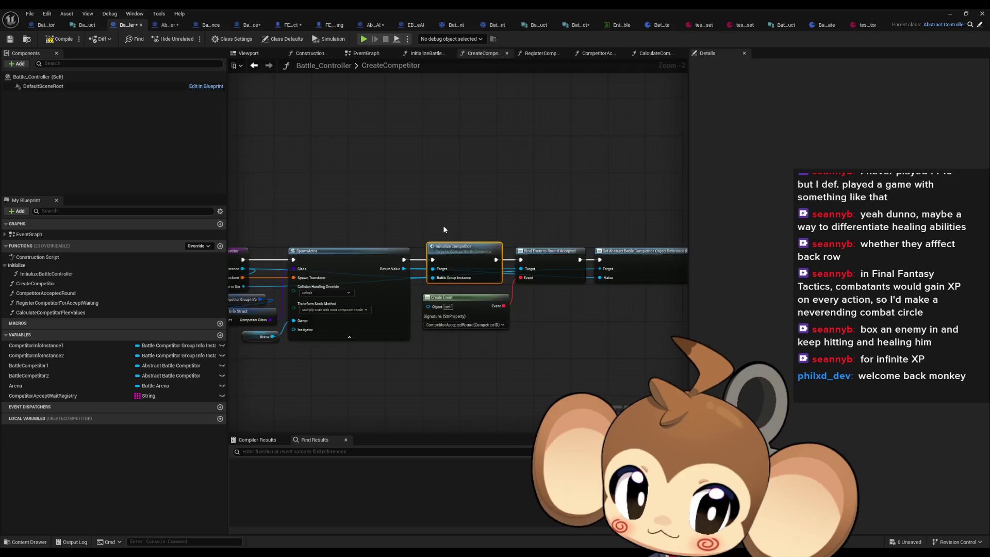
{"action": "left_click_drag", "start_coordinate": [444, 226], "coordinate": [536, 210]}
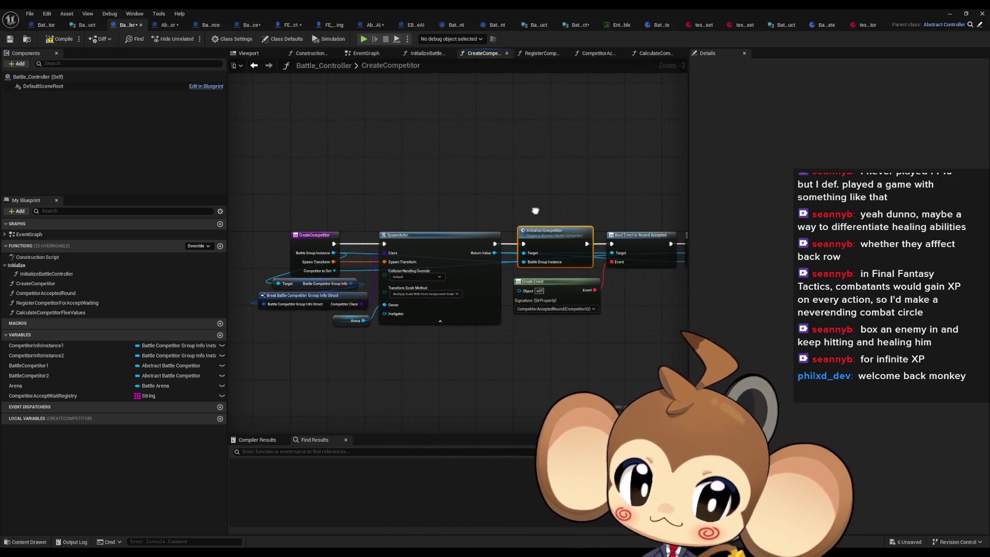
{"action": "left_click", "coordinate": [253, 66]}
{"action": "left_click", "coordinate": [254, 65]}
{"action": "mouse_move", "coordinate": [586, 256]}
{"action": "left_mouse_down"}
{"action": "mouse_move", "coordinate": [632, 254]}
{"action": "mouse_move", "coordinate": [456, 226]}
{"action": "left_mouse_up"}
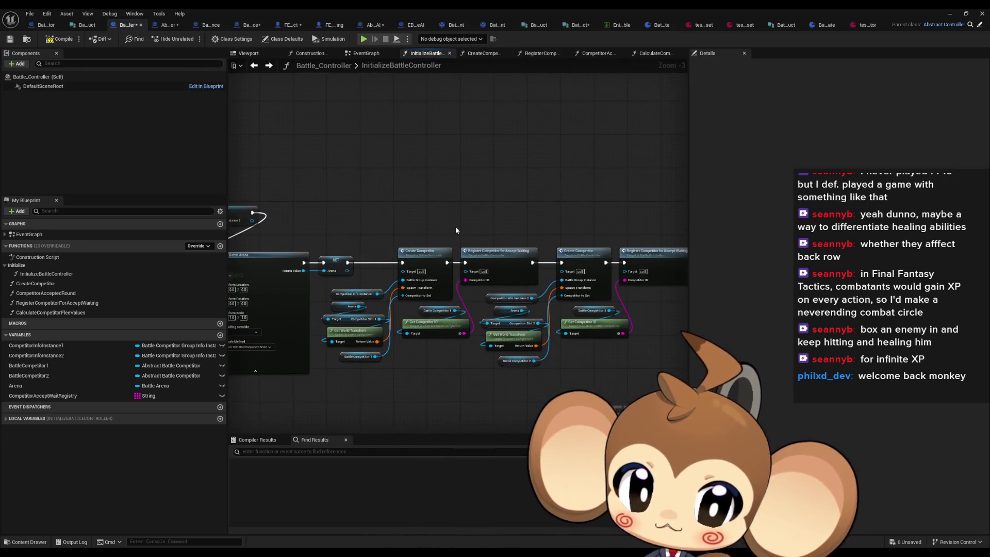
Drill into SpawnInitializeAndSetToSlots_Entities and wire its entry exec to the For Each Loop.
{"action": "double_click", "coordinate": [424, 256]}
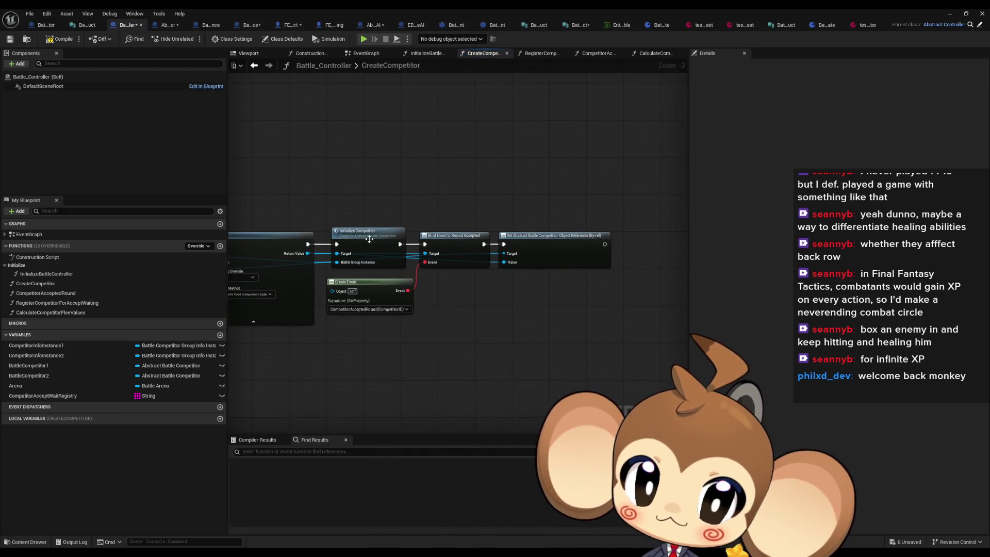
{"action": "double_click", "coordinate": [370, 239]}
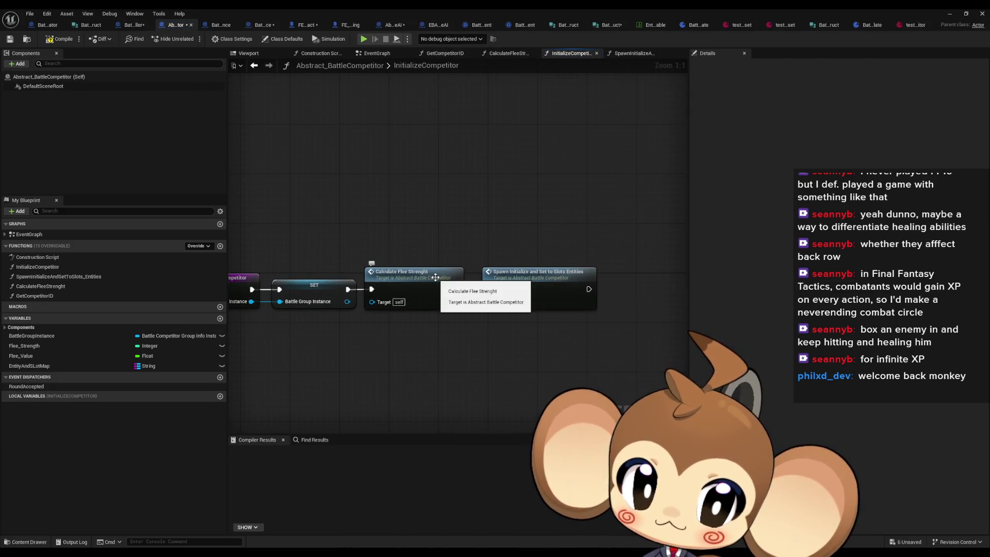
{"action": "double_click", "coordinate": [536, 272]}
{"action": "left_click_drag", "start_coordinate": [353, 269], "coordinate": [343, 204]}
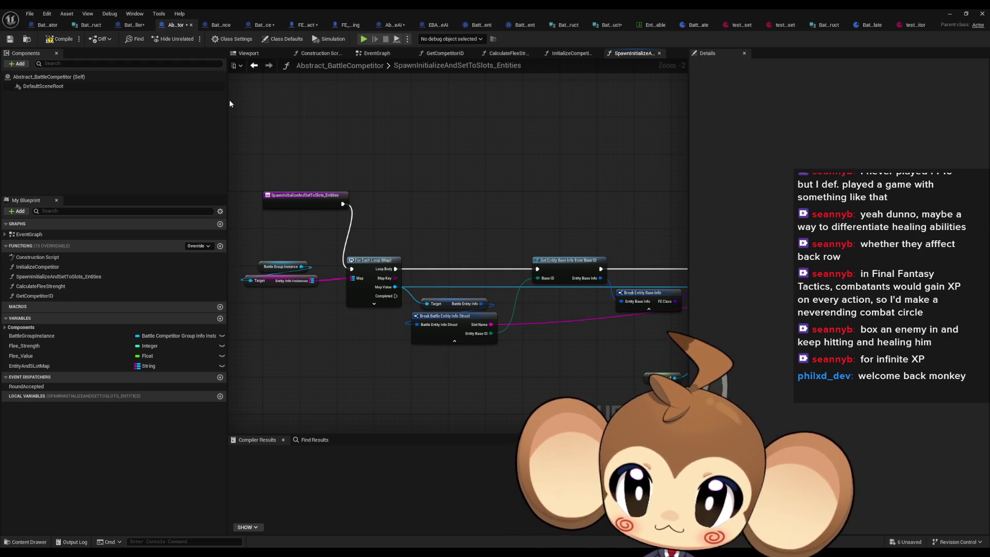
Return to Battle_Controller's CreateCompetitor nodes, then the fabricator's CreateBattle graph.
{"action": "left_click", "coordinate": [131, 27]}
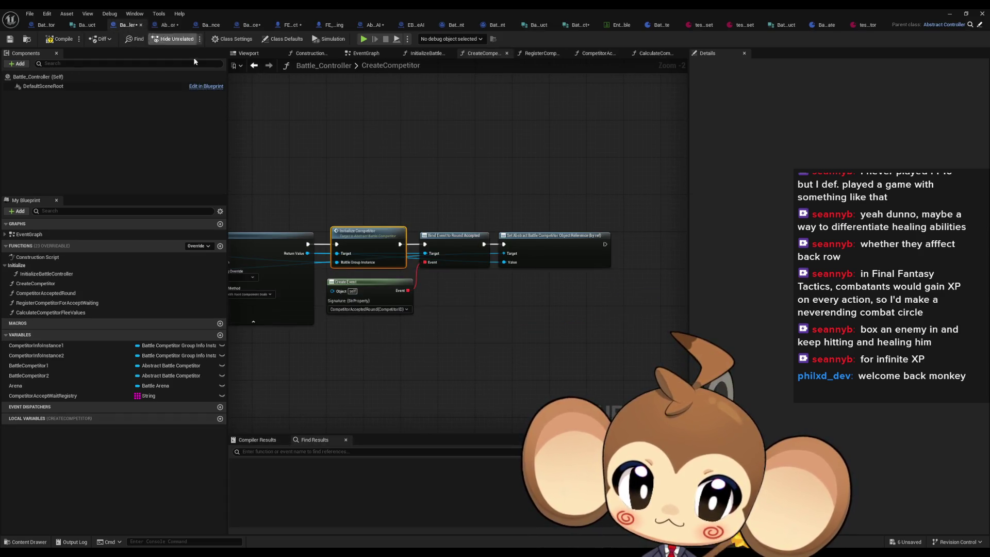
{"action": "left_click_drag", "start_coordinate": [399, 185], "coordinate": [617, 181]}
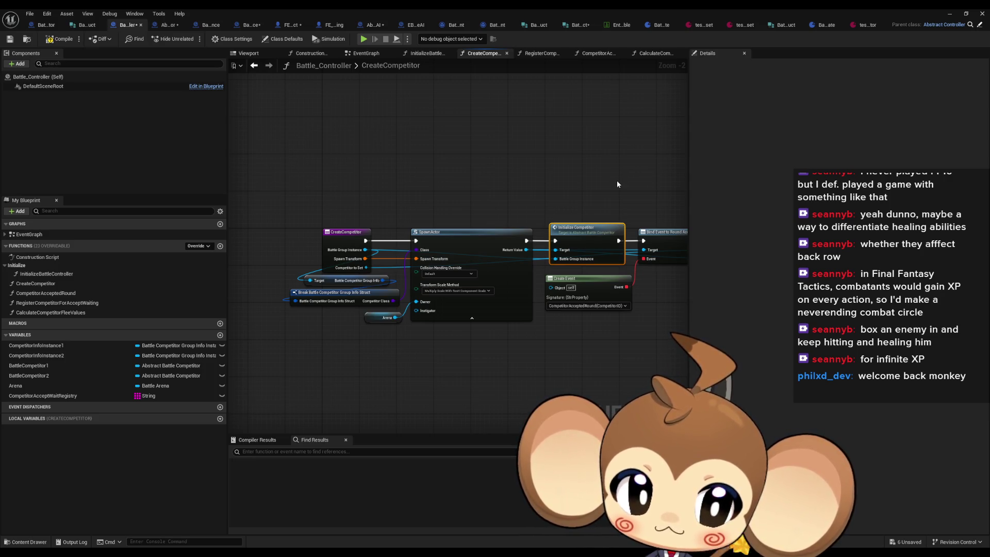
{"action": "left_click", "coordinate": [45, 25]}
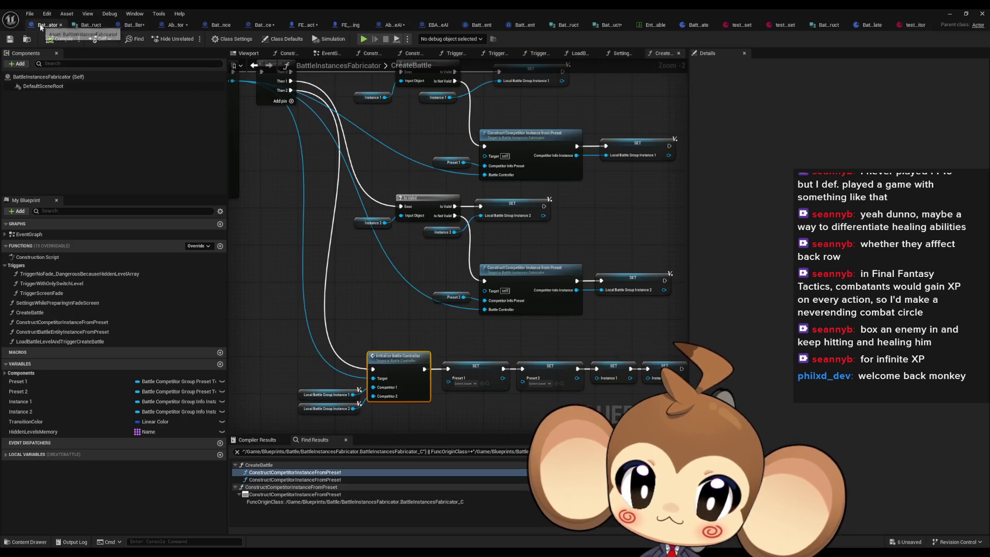
Open ConstructCompetitorInstanceFromPreset and select its Construct Battle Entity Instance from Preset node.
{"action": "double_click", "coordinate": [512, 203]}
{"action": "scroll", "coordinate": [450, 307], "scroll_direction": "down", "scroll_amount": 2}
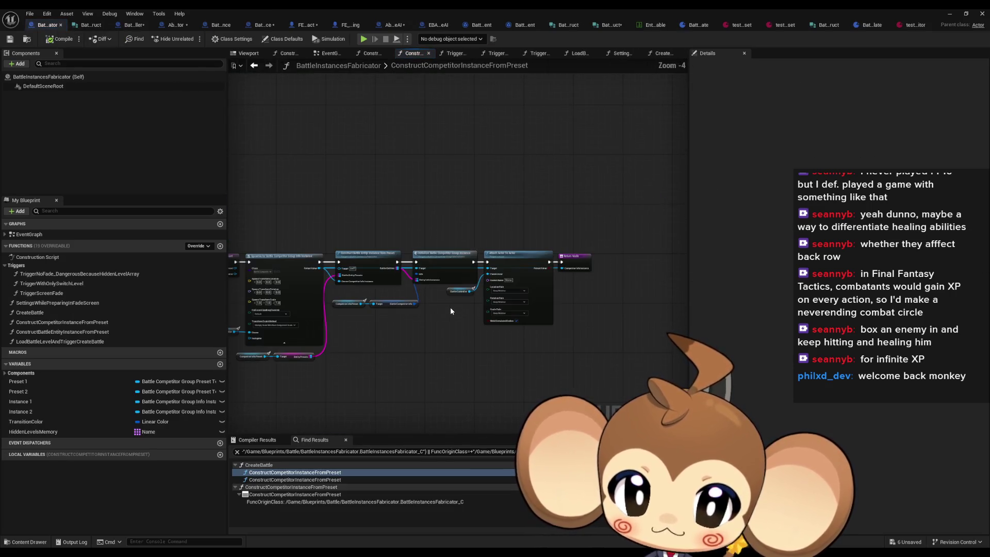
{"action": "scroll", "coordinate": [499, 240], "scroll_direction": "up", "scroll_amount": 2}
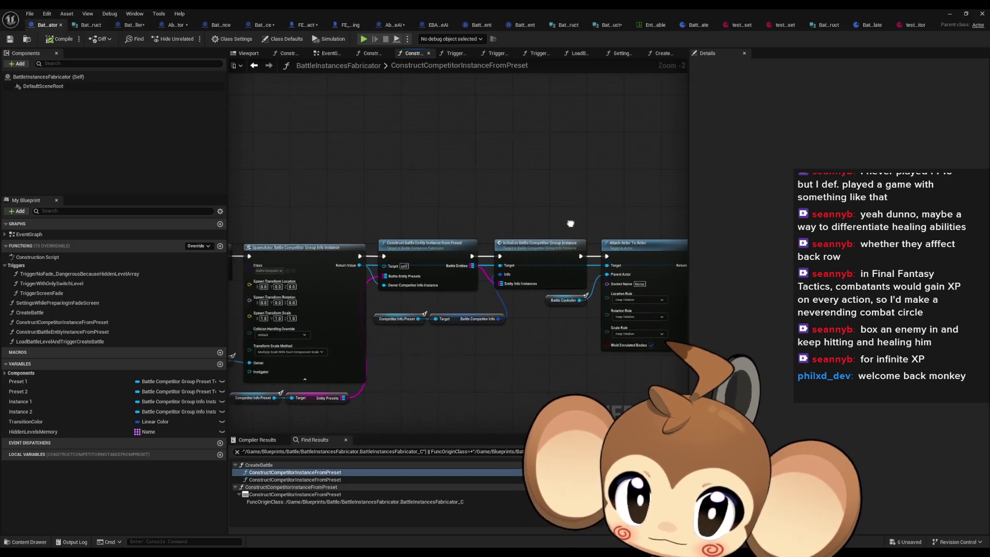
{"action": "left_click_drag", "start_coordinate": [432, 218], "coordinate": [500, 220]}
{"action": "left_click", "coordinate": [511, 253]}
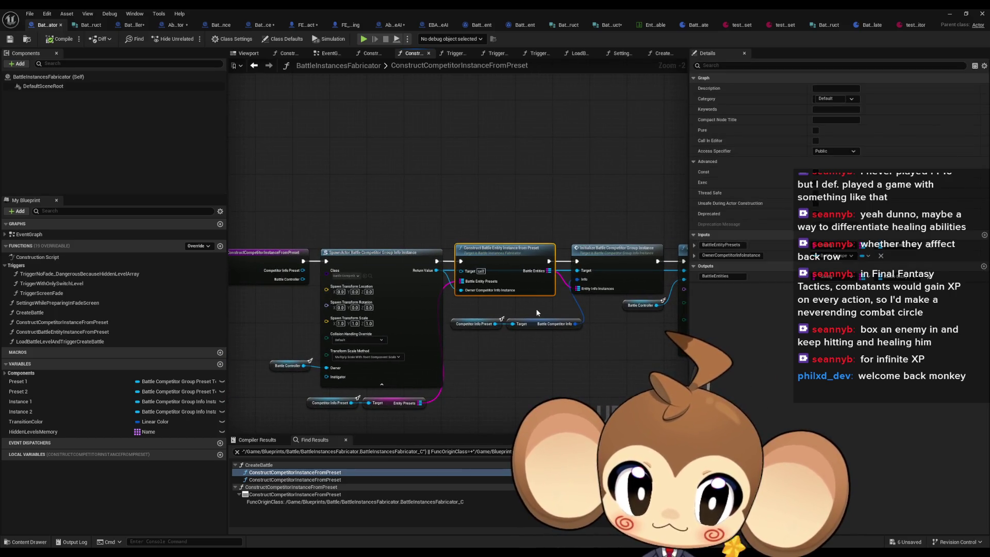
{"action": "left_click_drag", "start_coordinate": [538, 307], "coordinate": [543, 296]}
Drill through ConstructBattleEntityInstanceFromPreset into InitializeBattleEntityInfoInstance and fit all nodes in view.
{"action": "double_click", "coordinate": [469, 240]}
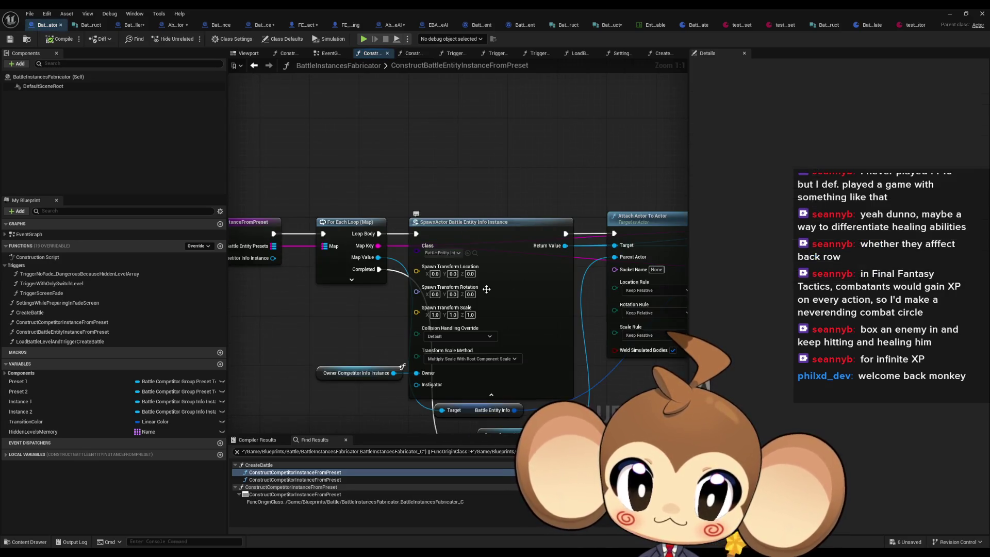
{"action": "scroll", "coordinate": [373, 253], "scroll_direction": "down", "scroll_amount": 1}
{"action": "left_click_drag", "start_coordinate": [373, 253], "coordinate": [300, 247]}
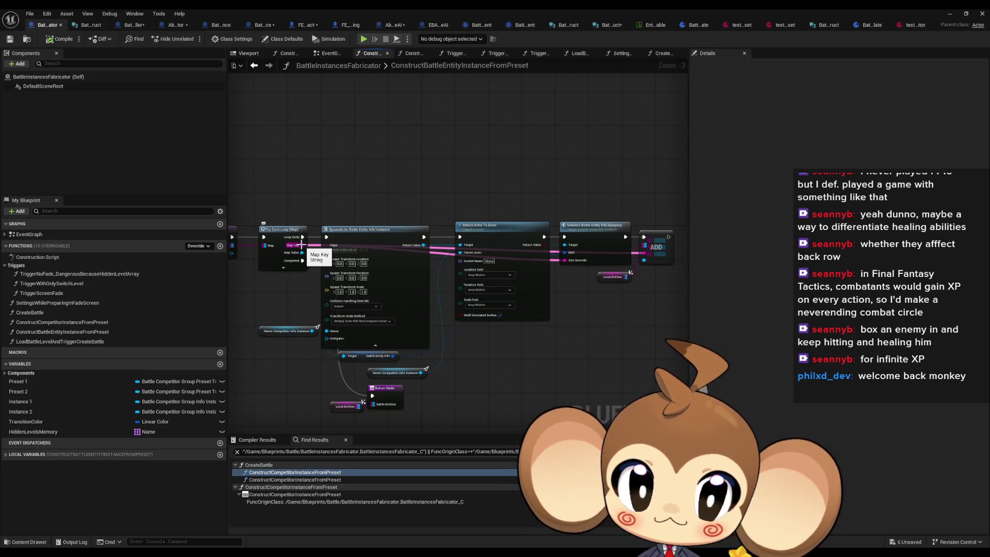
{"action": "double_click", "coordinate": [598, 240]}
{"action": "key", "text": "Home"}
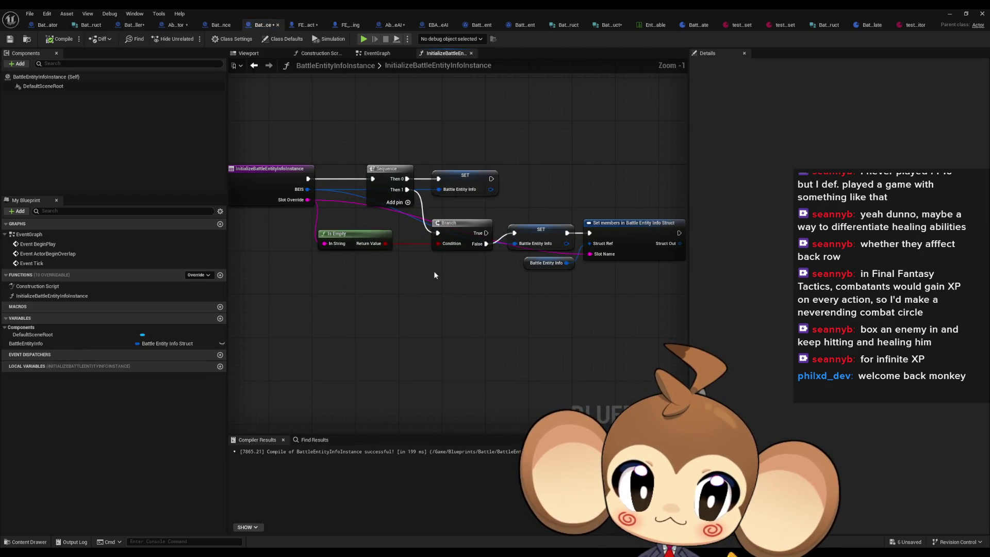
Select the Set members in Battle Entity Info Struct node, then switch to Abstract_BattleCompetitor.
{"action": "mouse_move", "coordinate": [590, 189]}
{"action": "left_mouse_down"}
{"action": "mouse_move", "coordinate": [648, 299]}
{"action": "mouse_move", "coordinate": [586, 323]}
{"action": "left_mouse_up"}
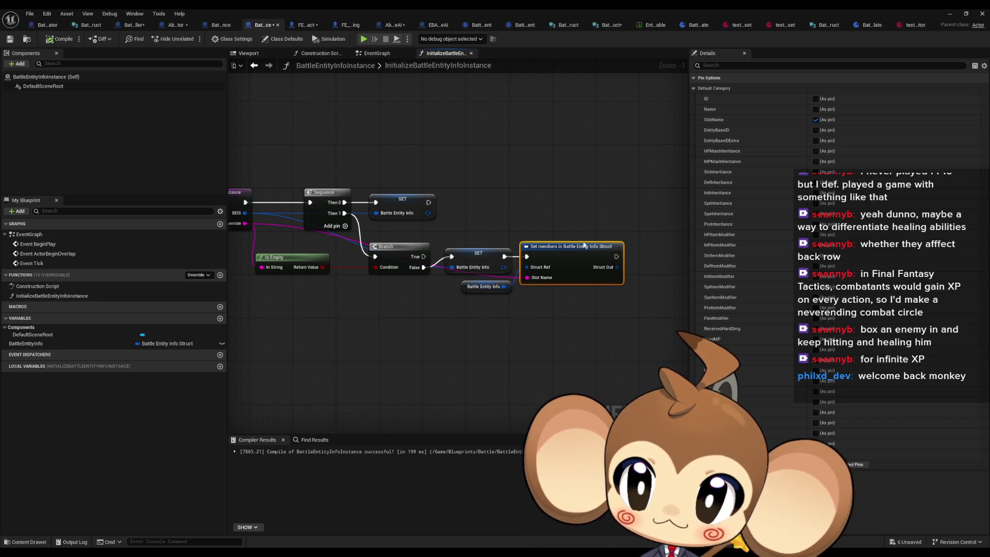
{"action": "left_click", "coordinate": [168, 27]}
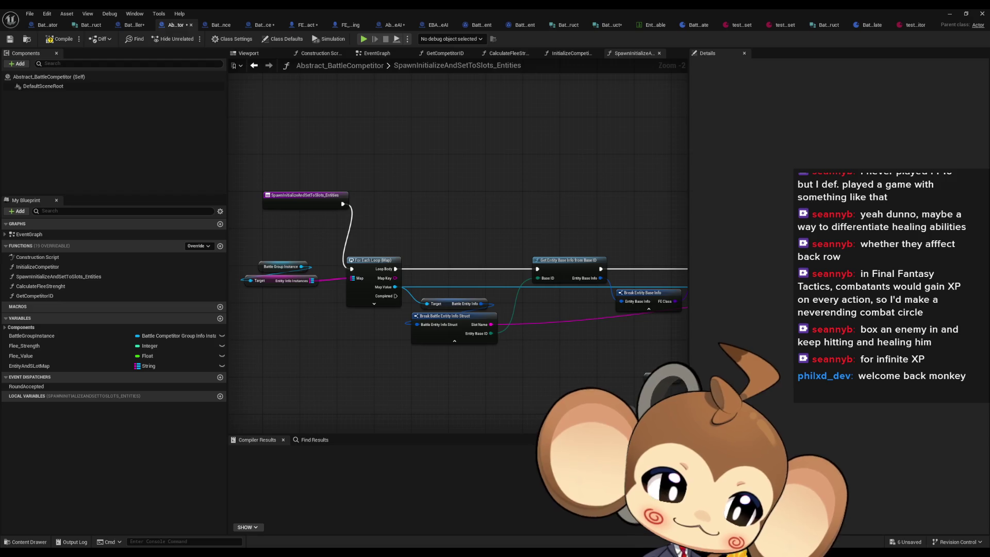
Rearrange the For Each Loop, Break struct, Get Entity Base Info and SpawnActor nodes around Initialize Fighting Entity.
{"action": "scroll", "coordinate": [528, 246], "scroll_direction": "down", "scroll_amount": 4}
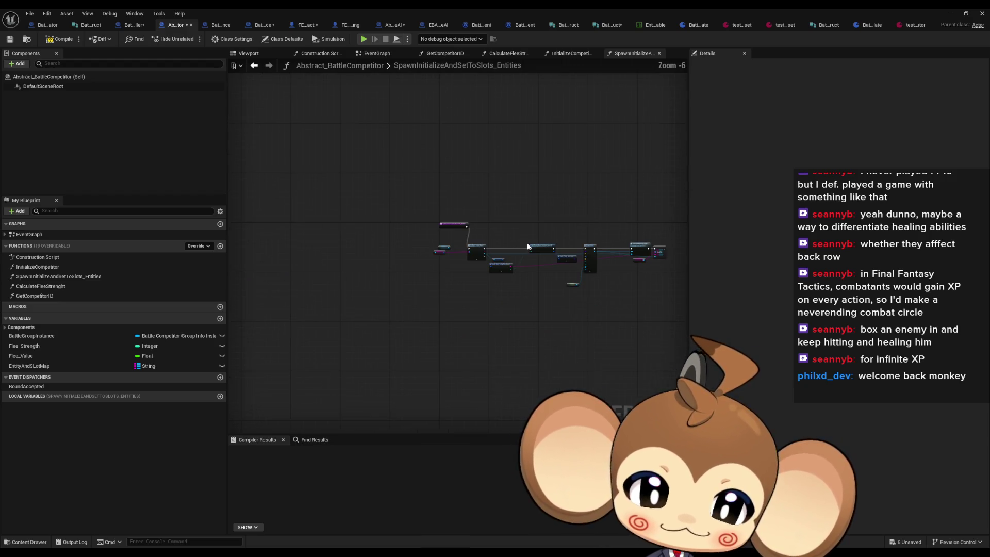
{"action": "left_click_drag", "start_coordinate": [464, 238], "coordinate": [618, 274]}
{"action": "scroll", "coordinate": [406, 228], "scroll_direction": "up", "scroll_amount": 6}
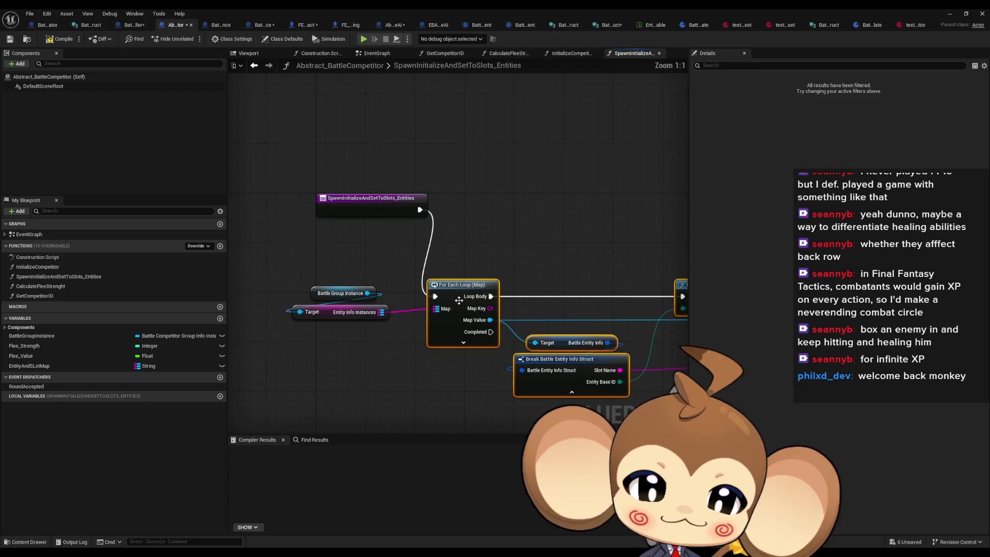
{"action": "left_click_drag", "start_coordinate": [459, 301], "coordinate": [465, 214]}
{"action": "mouse_move", "coordinate": [413, 273]}
{"action": "left_mouse_down"}
{"action": "mouse_move", "coordinate": [353, 319]}
{"action": "mouse_move", "coordinate": [374, 262]}
{"action": "mouse_move", "coordinate": [364, 255]}
{"action": "mouse_move", "coordinate": [158, 260]}
{"action": "left_mouse_up"}
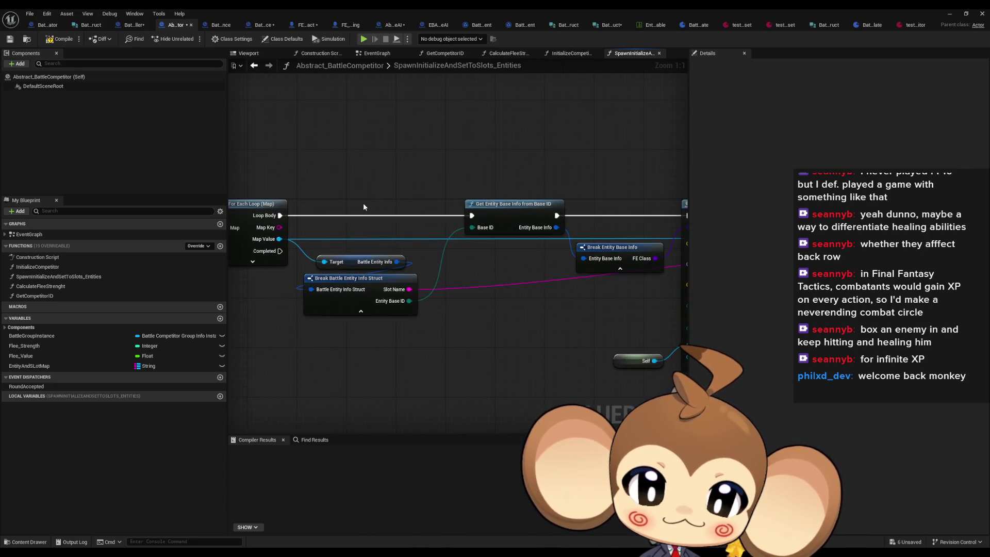
{"action": "scroll", "coordinate": [538, 191], "scroll_direction": "down", "scroll_amount": 1}
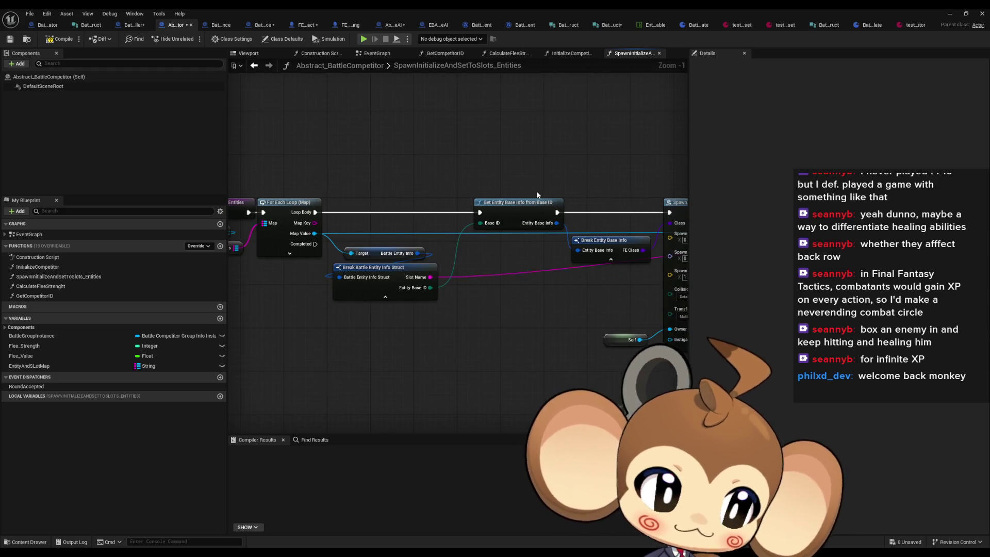
{"action": "left_click_drag", "start_coordinate": [518, 207], "coordinate": [485, 208]}
{"action": "mouse_move", "coordinate": [560, 186]}
{"action": "left_mouse_down"}
{"action": "mouse_move", "coordinate": [326, 184]}
{"action": "mouse_move", "coordinate": [575, 356]}
{"action": "left_mouse_up"}
{"action": "left_click_drag", "start_coordinate": [479, 216], "coordinate": [273, 208]}
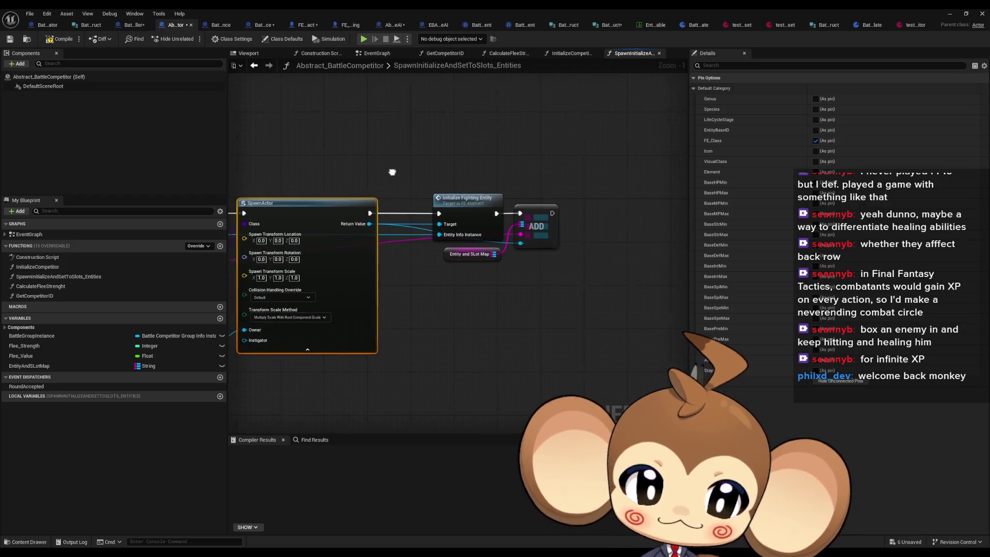
{"action": "left_click_drag", "start_coordinate": [516, 266], "coordinate": [412, 208]}
Open InitializeFightingEntity and run Get Entity Base Info after the SET node.
{"action": "double_click", "coordinate": [412, 208]}
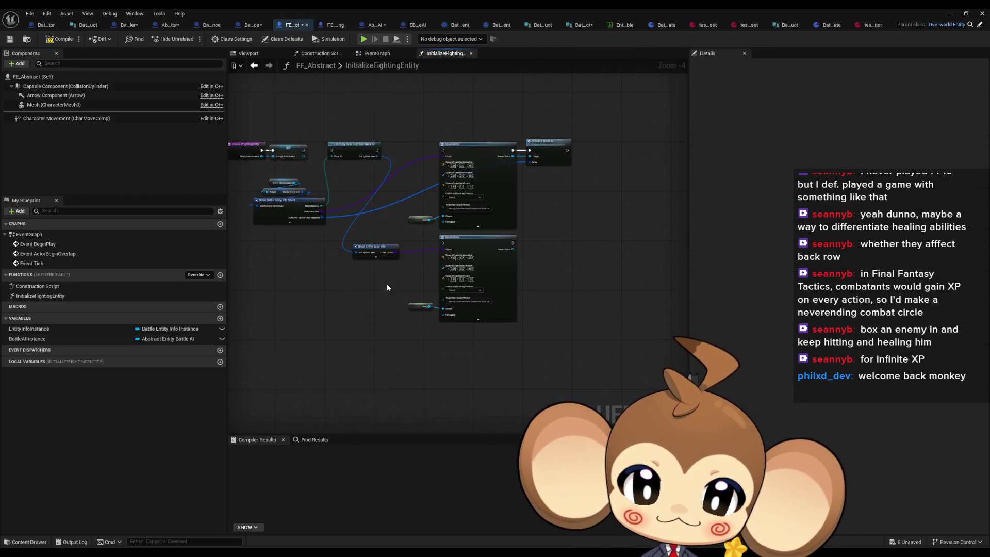
{"action": "left_click_drag", "start_coordinate": [455, 251], "coordinate": [395, 253]}
{"action": "mouse_move", "coordinate": [400, 190]}
{"action": "left_mouse_down"}
{"action": "mouse_move", "coordinate": [465, 243]}
{"action": "mouse_move", "coordinate": [452, 190]}
{"action": "left_mouse_up"}
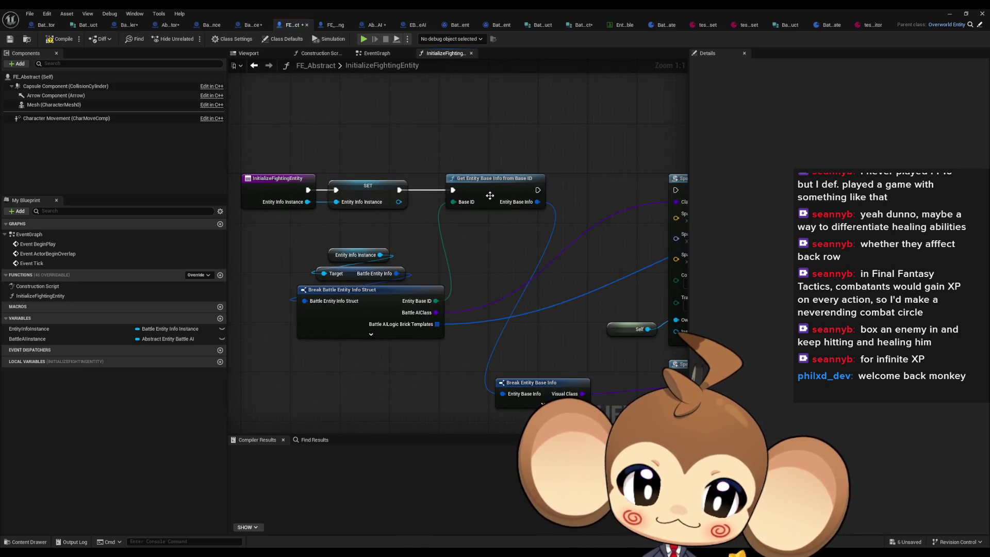
{"action": "mouse_move", "coordinate": [513, 253]}
{"action": "left_mouse_down"}
{"action": "mouse_move", "coordinate": [423, 252]}
{"action": "mouse_move", "coordinate": [312, 168]}
{"action": "mouse_move", "coordinate": [280, 181]}
{"action": "left_mouse_up"}
{"action": "scroll", "coordinate": [436, 245], "scroll_direction": "down", "scroll_amount": 1}
{"action": "scroll", "coordinate": [280, 181], "scroll_direction": "down", "scroll_amount": 1}
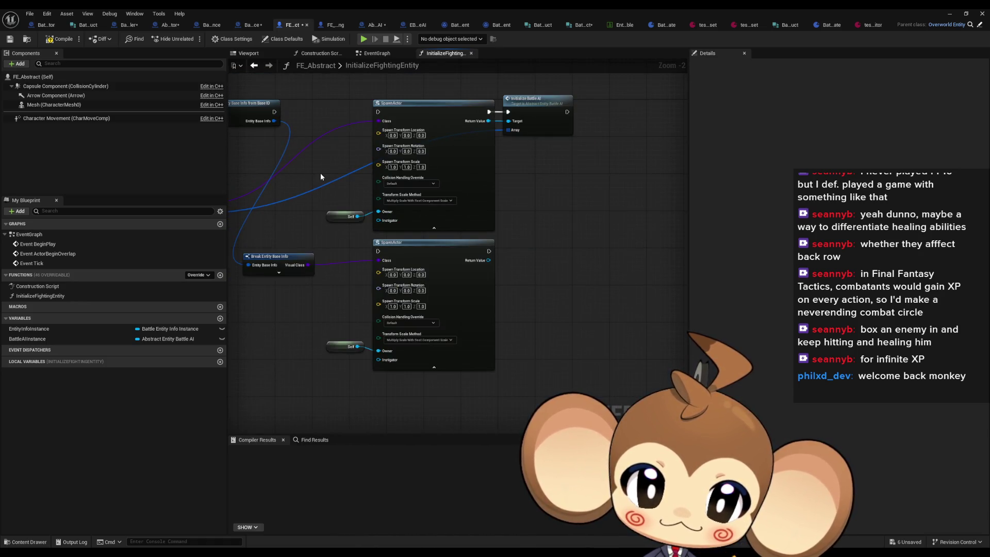
Shift the top SpawnActor and Initialize Battle AI right; raise the lower SpawnActor, Break Entity Base Info and Self.
{"action": "left_click_drag", "start_coordinate": [402, 82], "coordinate": [510, 127]}
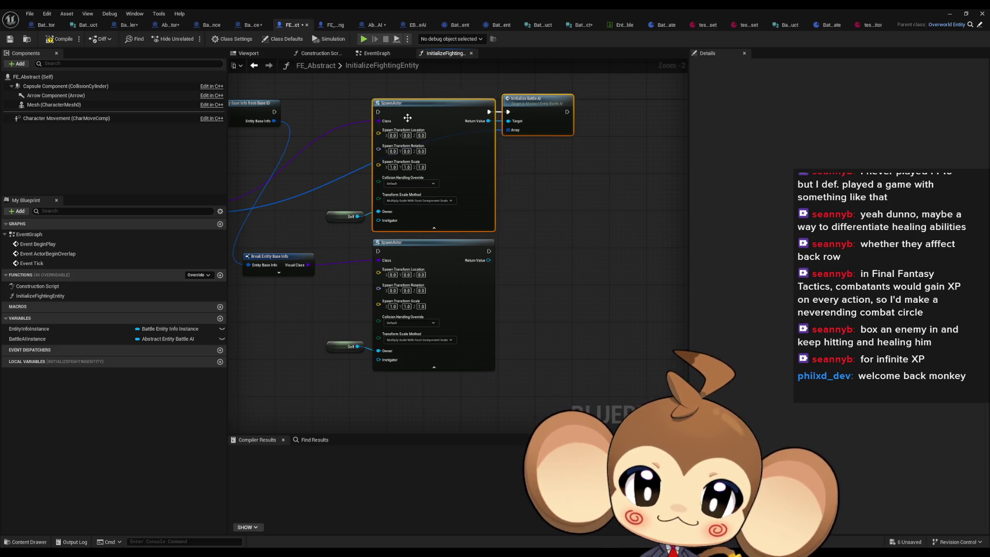
{"action": "left_click_drag", "start_coordinate": [417, 119], "coordinate": [587, 119]}
{"action": "mouse_move", "coordinate": [334, 213]}
{"action": "left_mouse_down"}
{"action": "mouse_move", "coordinate": [435, 231]}
{"action": "mouse_move", "coordinate": [610, 231]}
{"action": "left_mouse_up"}
{"action": "mouse_move", "coordinate": [532, 258]}
{"action": "left_mouse_down"}
{"action": "mouse_move", "coordinate": [497, 259]}
{"action": "mouse_move", "coordinate": [541, 259]}
{"action": "left_mouse_up"}
{"action": "left_click_drag", "start_coordinate": [441, 365], "coordinate": [380, 311]}
{"action": "left_click_drag", "start_coordinate": [531, 268], "coordinate": [485, 254]}
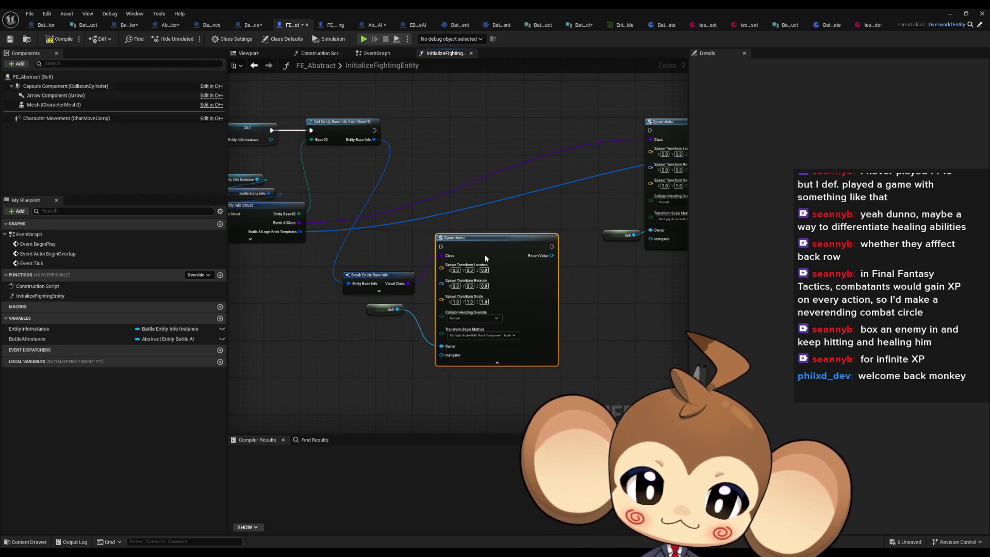
{"action": "mouse_move", "coordinate": [485, 293]}
{"action": "left_mouse_down"}
{"action": "mouse_move", "coordinate": [519, 162]}
{"action": "mouse_move", "coordinate": [474, 176]}
{"action": "mouse_move", "coordinate": [484, 144]}
{"action": "mouse_move", "coordinate": [459, 128]}
{"action": "mouse_move", "coordinate": [385, 137]}
{"action": "mouse_move", "coordinate": [461, 130]}
{"action": "left_mouse_up"}
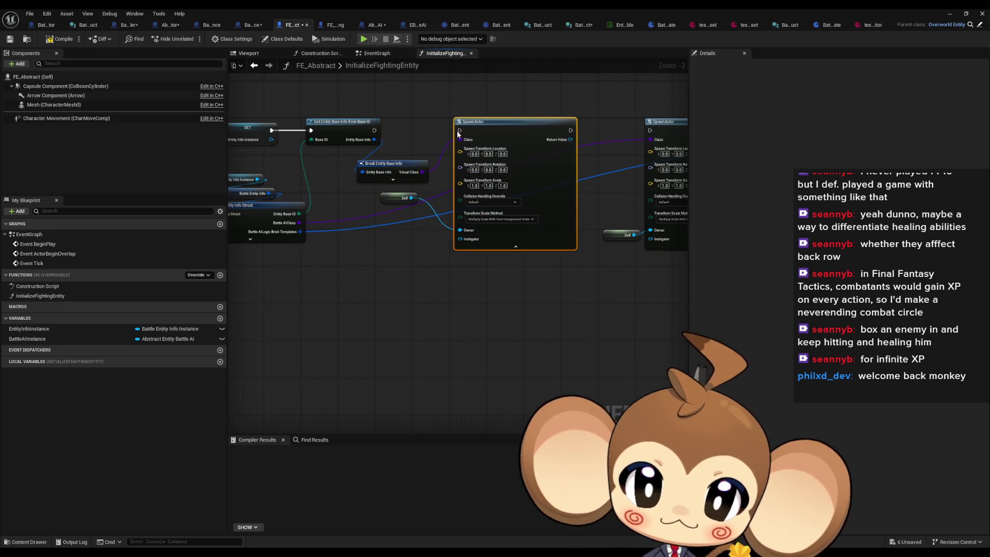
{"action": "left_click_drag", "start_coordinate": [357, 143], "coordinate": [447, 179]}
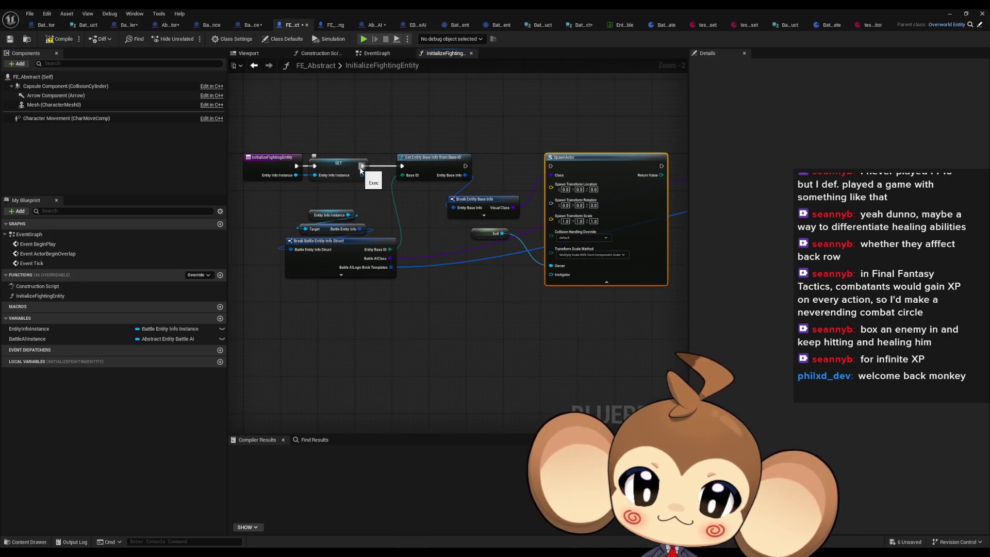
{"action": "mouse_move", "coordinate": [363, 166]}
{"action": "left_mouse_down"}
{"action": "mouse_move", "coordinate": [403, 232]}
{"action": "mouse_move", "coordinate": [397, 208]}
{"action": "left_mouse_up"}
Add a Sequence node after SET and run the visual-class SpawnActor from it.
{"action": "type", "text": "seq"}
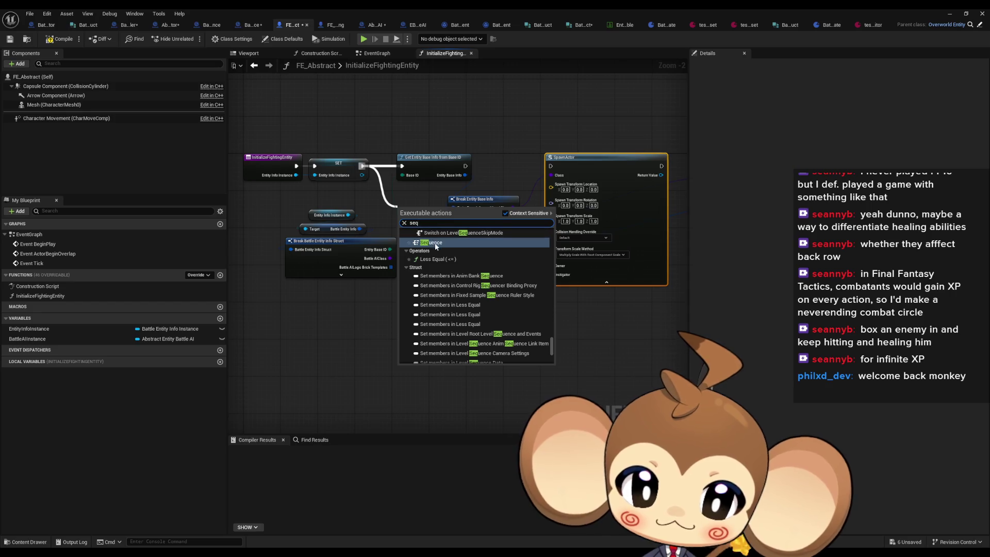
{"action": "key", "text": "Return"}
{"action": "left_click_drag", "start_coordinate": [465, 165], "coordinate": [551, 165]}
{"action": "mouse_move", "coordinate": [454, 135]}
{"action": "left_mouse_down"}
{"action": "mouse_move", "coordinate": [617, 274]}
{"action": "mouse_move", "coordinate": [596, 325]}
{"action": "left_mouse_up"}
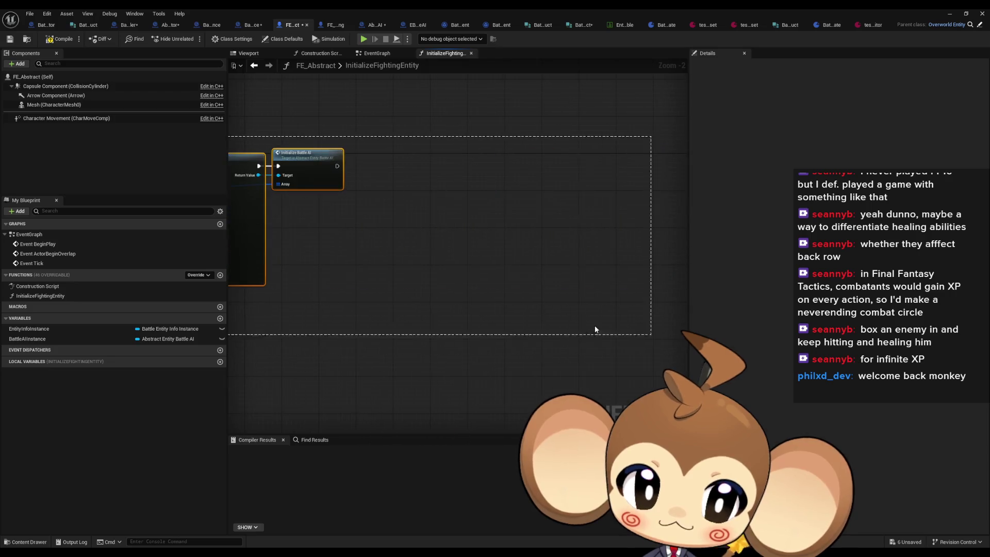
{"action": "mouse_move", "coordinate": [299, 194]}
{"action": "left_mouse_down"}
{"action": "mouse_move", "coordinate": [568, 217]}
{"action": "mouse_move", "coordinate": [334, 190]}
{"action": "mouse_move", "coordinate": [557, 316]}
{"action": "left_mouse_up"}
{"action": "left_click", "coordinate": [455, 195]}
{"action": "mouse_move", "coordinate": [540, 231]}
{"action": "left_mouse_down"}
{"action": "mouse_move", "coordinate": [518, 213]}
{"action": "mouse_move", "coordinate": [357, 184]}
{"action": "left_mouse_up"}
Place the battle AI SpawnActor under the first one and drive it from Sequence Then 1.
{"action": "left_click_drag", "start_coordinate": [478, 160], "coordinate": [661, 319]}
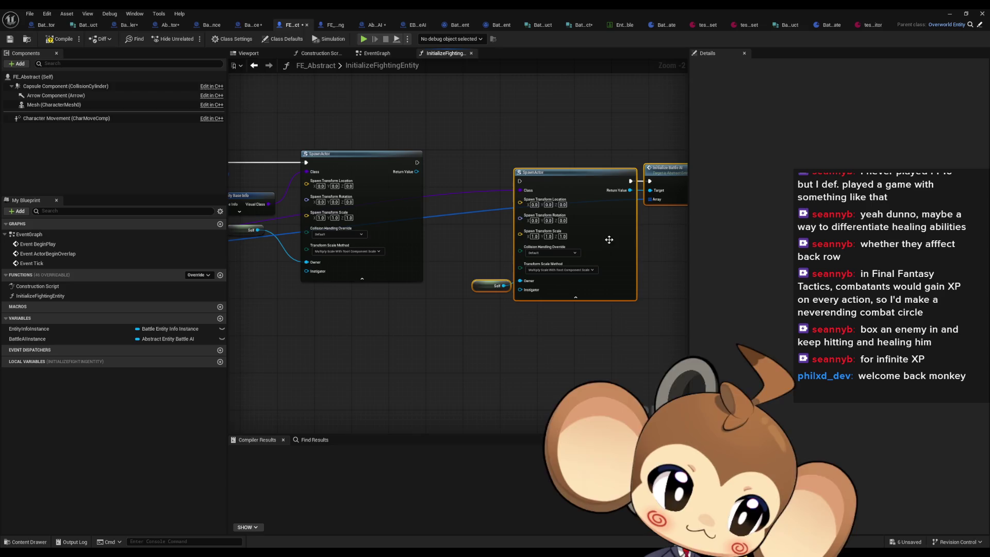
{"action": "left_click_drag", "start_coordinate": [547, 204], "coordinate": [199, 353]}
{"action": "mouse_move", "coordinate": [135, 335]}
{"action": "left_mouse_down"}
{"action": "mouse_move", "coordinate": [561, 324]}
{"action": "mouse_move", "coordinate": [491, 328]}
{"action": "mouse_move", "coordinate": [397, 218]}
{"action": "mouse_move", "coordinate": [394, 172]}
{"action": "left_mouse_up"}
{"action": "left_click_drag", "start_coordinate": [517, 332], "coordinate": [526, 331]}
{"action": "left_click", "coordinate": [512, 262]}
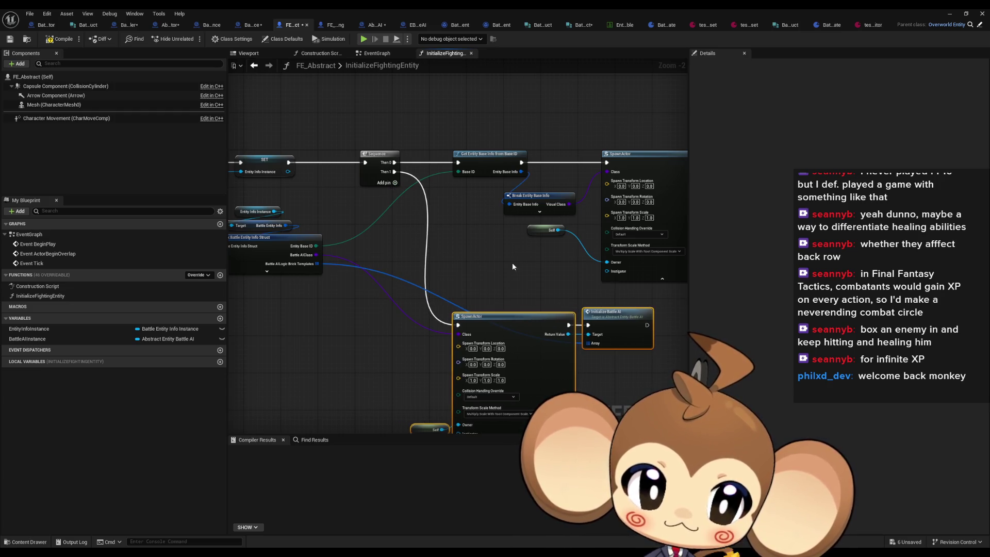
{"action": "scroll", "coordinate": [518, 270], "scroll_direction": "down", "scroll_amount": 2}
{"action": "left_click_drag", "start_coordinate": [533, 248], "coordinate": [555, 269]}
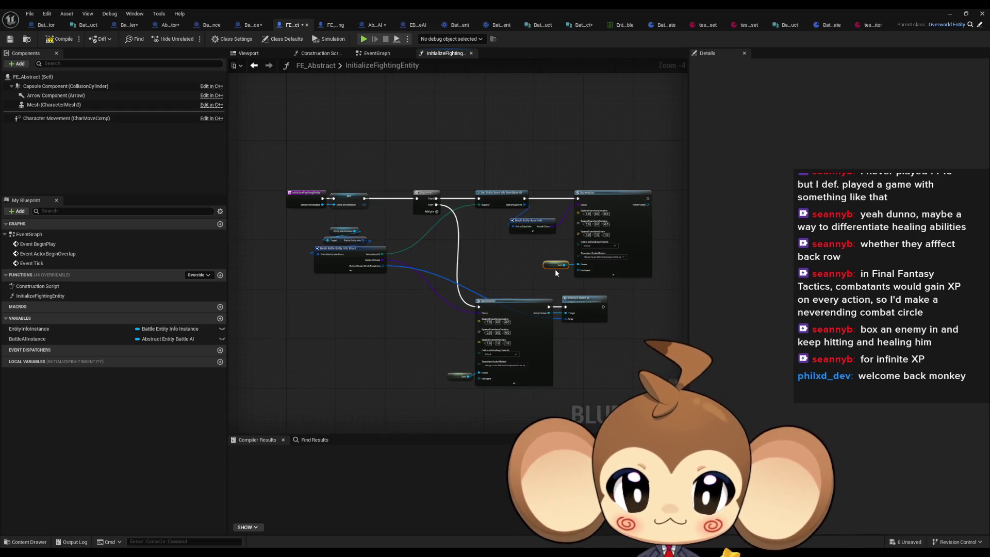
{"action": "scroll", "coordinate": [481, 229], "scroll_direction": "up", "scroll_amount": 4}
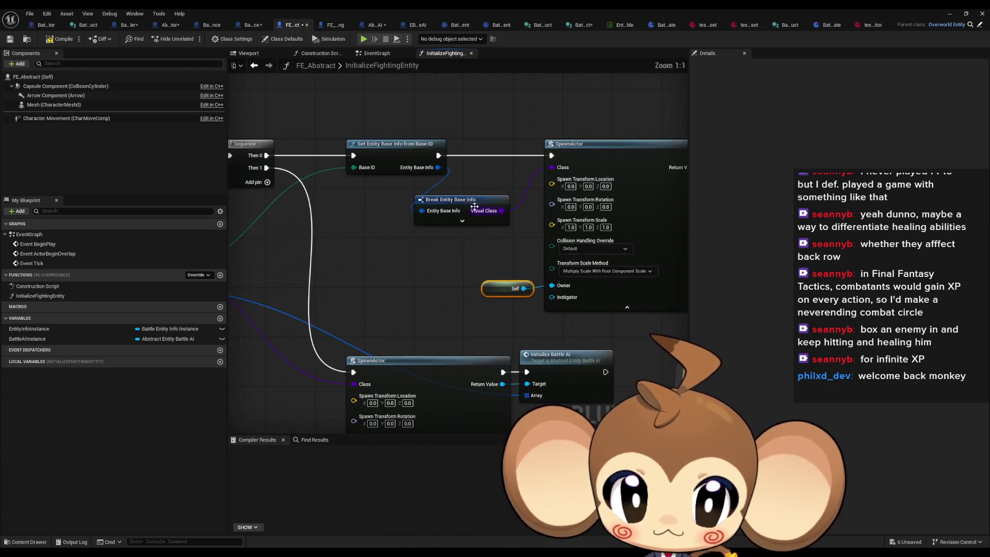
Promote the visual SpawnActor's Return Value to a new variable named VisualActor.
{"action": "left_click", "coordinate": [485, 204]}
{"action": "left_click_drag", "start_coordinate": [485, 204], "coordinate": [372, 216]}
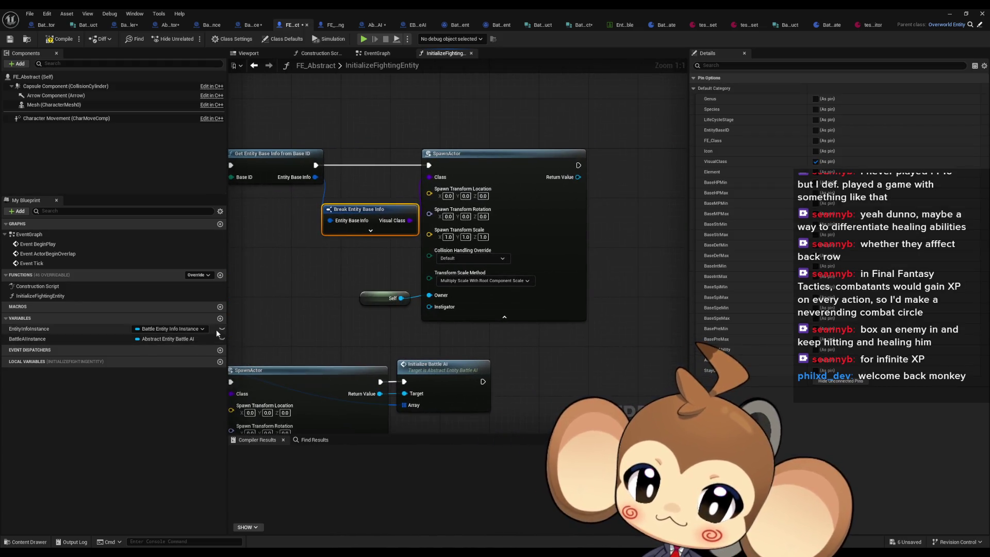
{"action": "left_click_drag", "start_coordinate": [454, 201], "coordinate": [396, 204]}
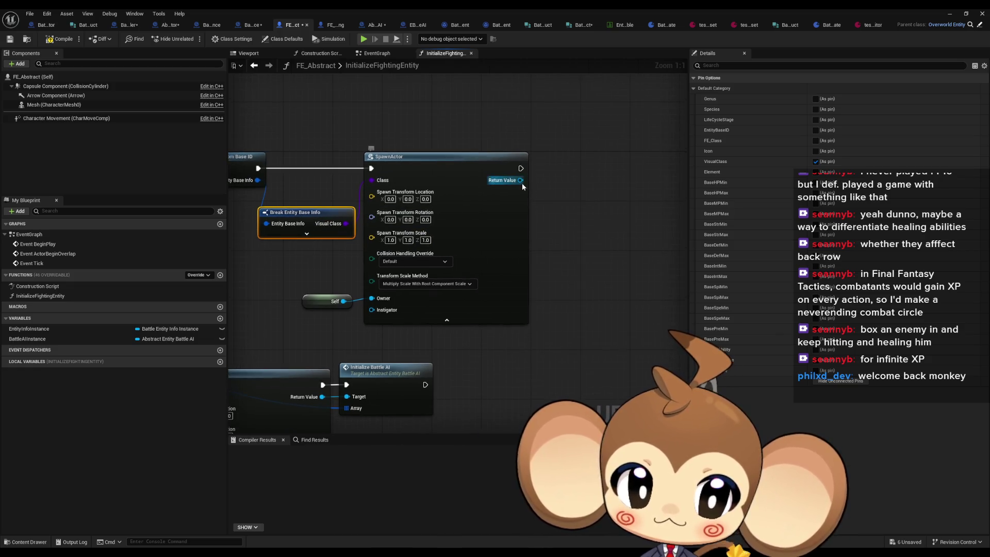
{"action": "left_click_drag", "start_coordinate": [521, 180], "coordinate": [558, 186]}
{"action": "type", "text": "pro"}
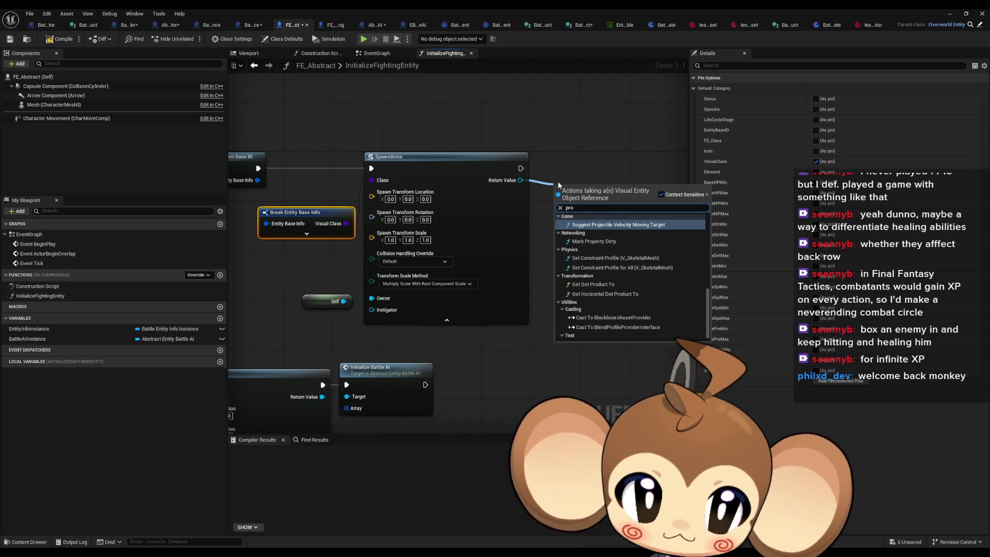
{"action": "type", "text": "mote"}
{"action": "key", "text": "Return"}
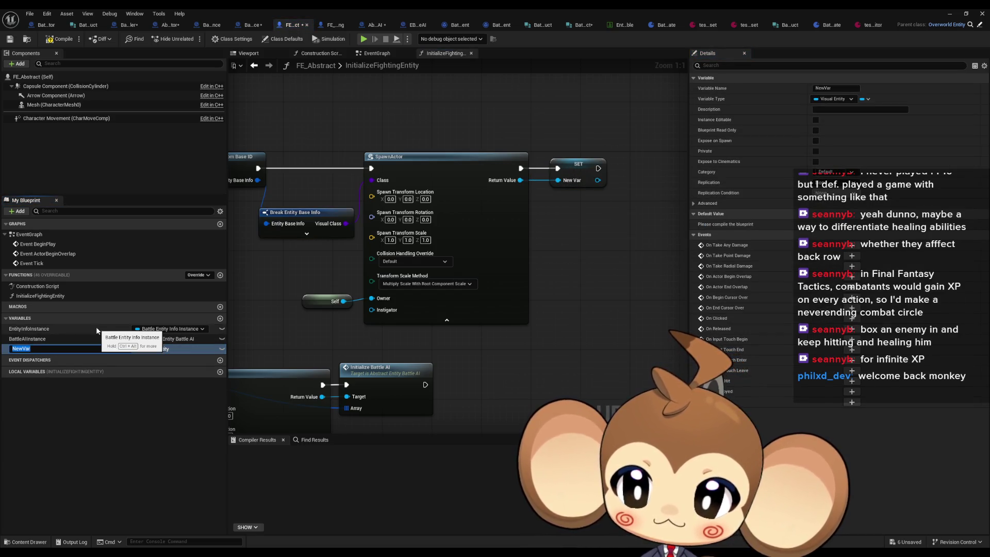
{"action": "type", "text": "Visual"}
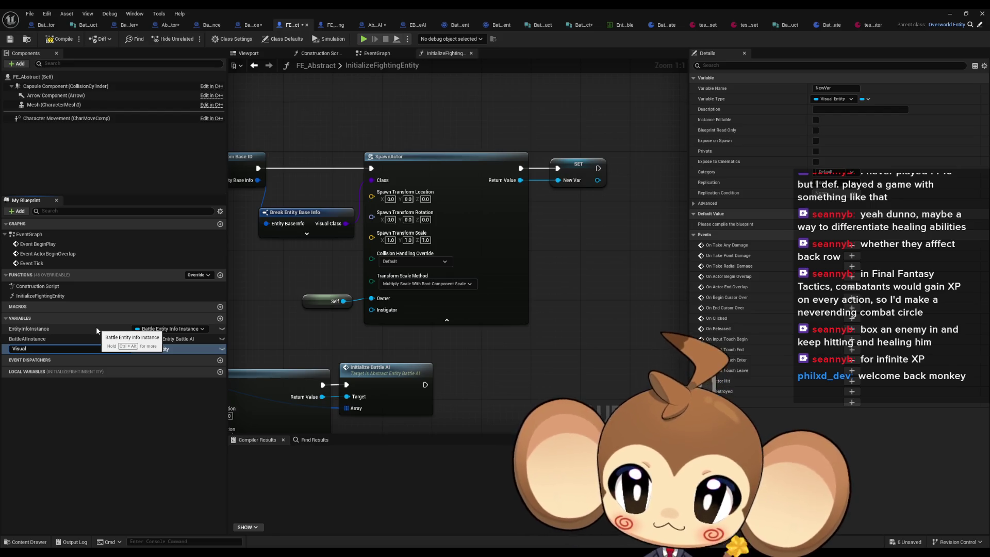
{"action": "type", "text": "Ac"}
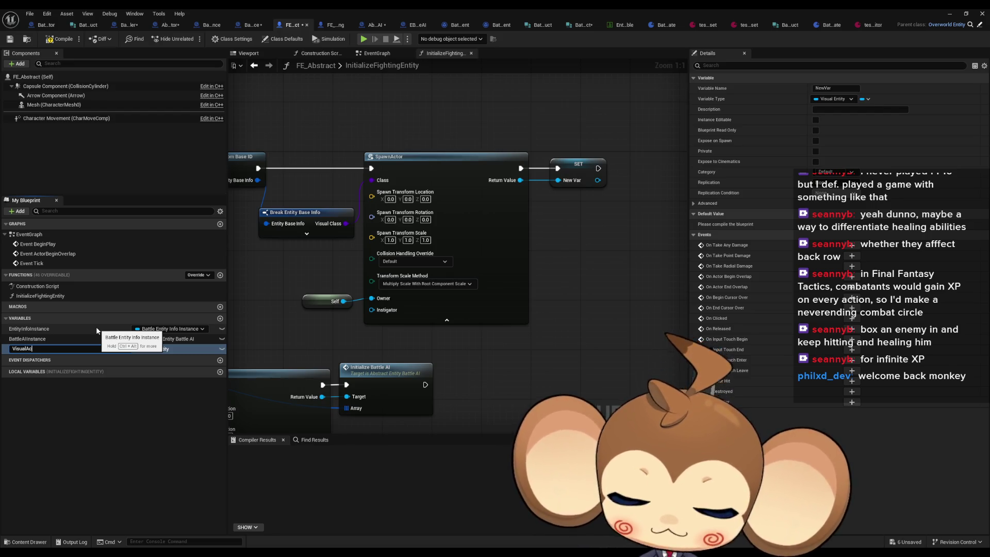
{"action": "type", "text": "tor"}
{"action": "key", "text": "Return"}
{"action": "mouse_move", "coordinate": [386, 331]}
{"action": "left_mouse_down"}
{"action": "mouse_move", "coordinate": [447, 318]}
{"action": "mouse_move", "coordinate": [544, 257]}
{"action": "mouse_move", "coordinate": [523, 217]}
{"action": "left_mouse_up"}
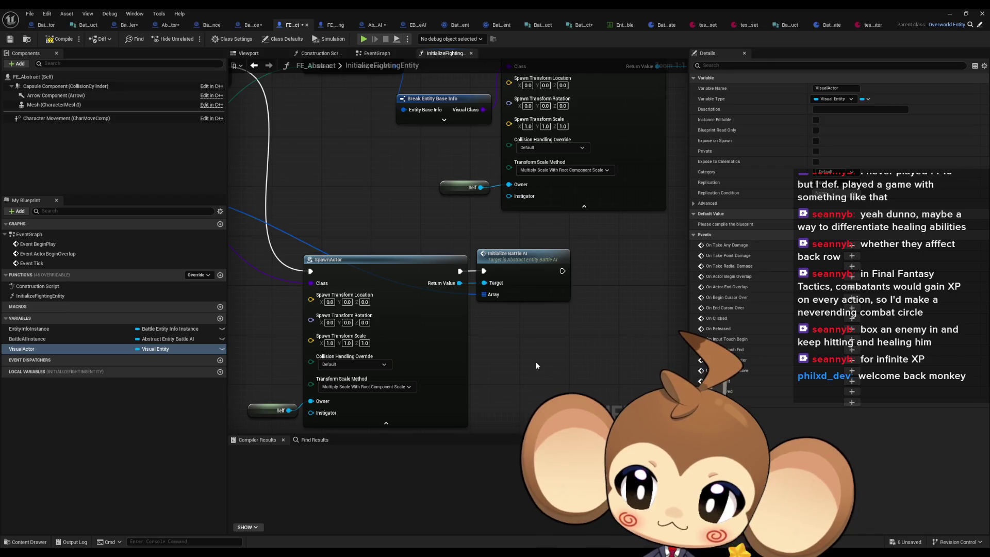
Promote the battle AI SpawnActor's Return Value to BattleAI, set after Initialize Battle AI.
{"action": "left_click_drag", "start_coordinate": [460, 283], "coordinate": [510, 329]}
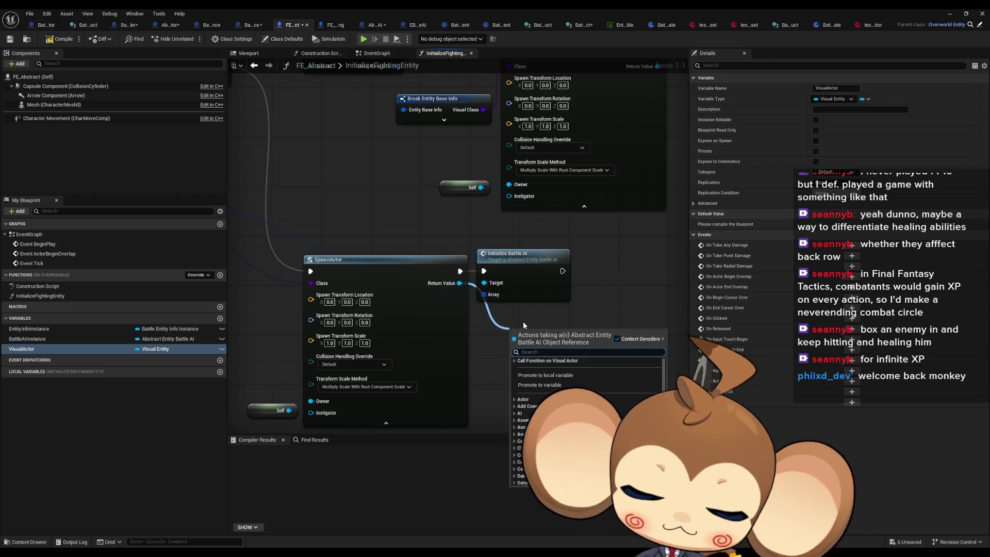
{"action": "type", "text": "pro var"}
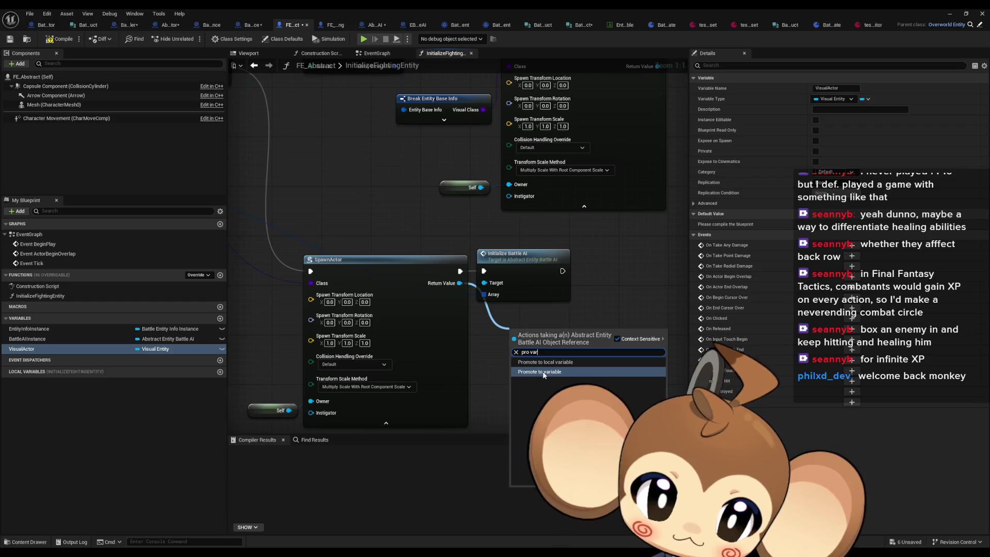
{"action": "left_click", "coordinate": [544, 372]}
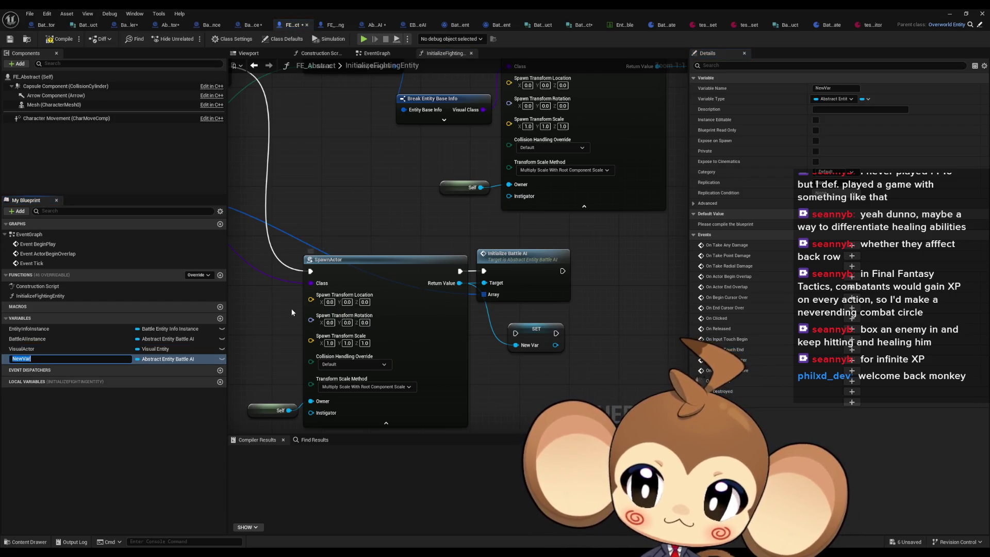
{"action": "type", "text": "Battle"}
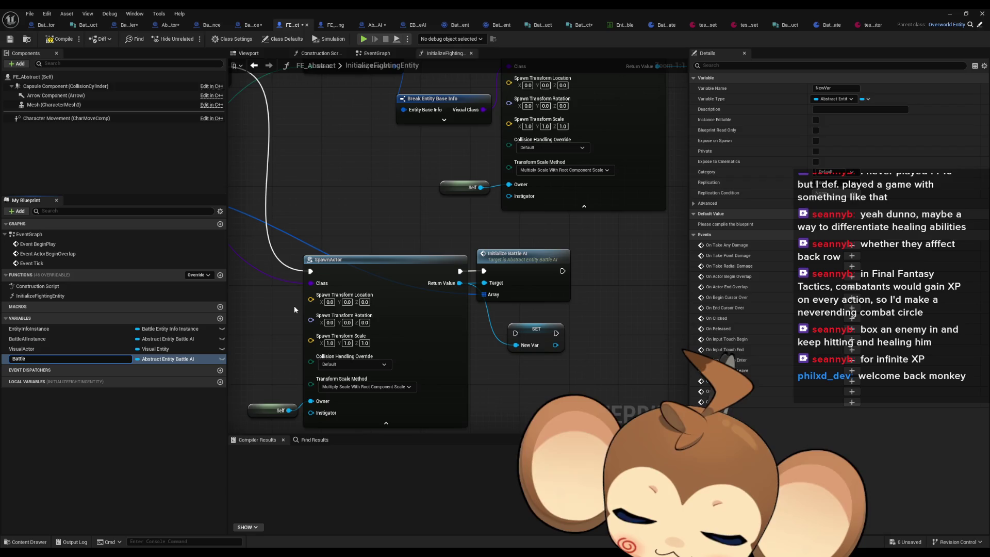
{"action": "type", "text": "AI"}
{"action": "key", "text": "Return"}
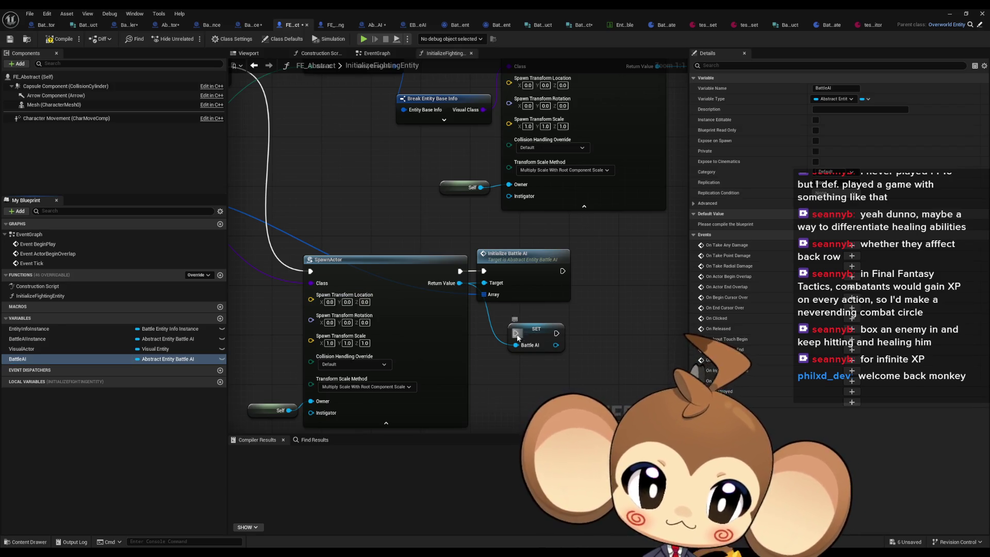
{"action": "mouse_move", "coordinate": [563, 271]}
{"action": "left_mouse_down"}
{"action": "mouse_move", "coordinate": [516, 334]}
{"action": "mouse_move", "coordinate": [613, 267]}
{"action": "left_mouse_up"}
{"action": "left_click", "coordinate": [567, 320]}
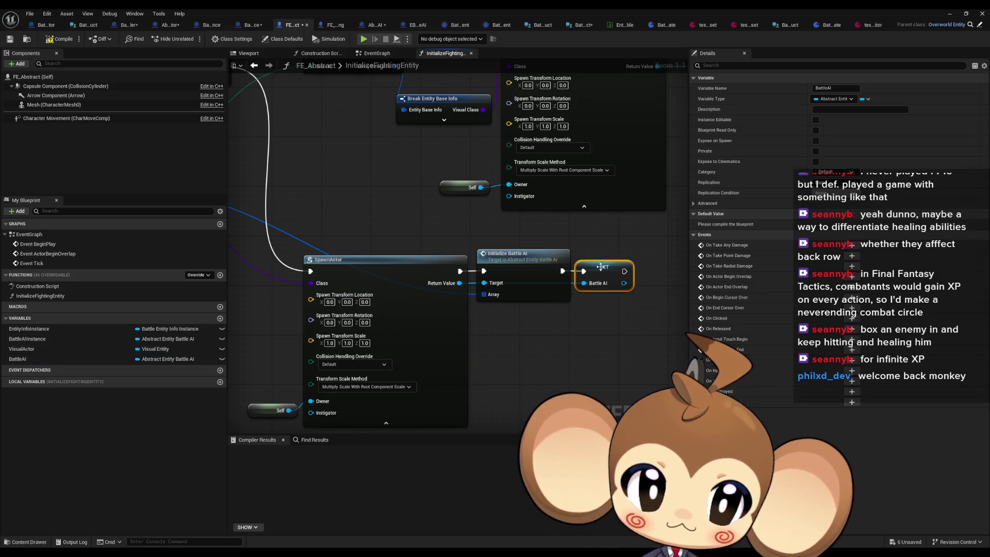
{"action": "scroll", "coordinate": [495, 361], "scroll_direction": "down", "scroll_amount": 2}
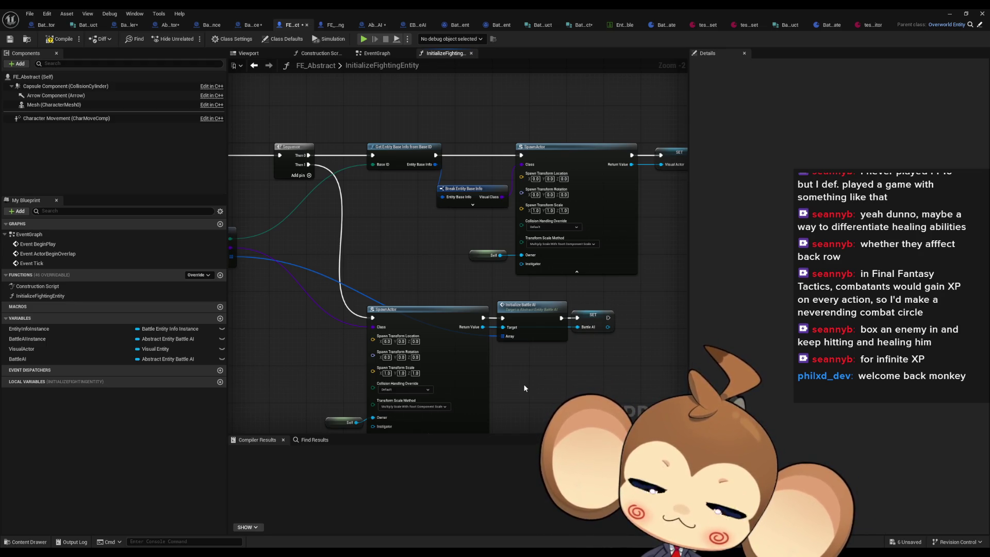
Pan across both spawn chains, then switch to the battleentitybraindump.png planning sketch.
{"action": "left_click_drag", "start_coordinate": [524, 384], "coordinate": [468, 388]}
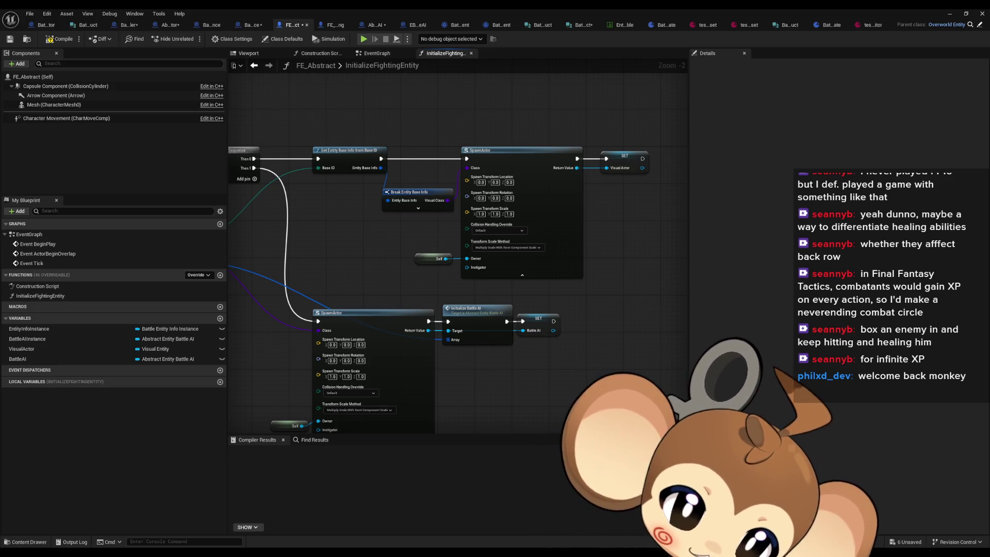
{"action": "key", "text": "alt+Tab"}
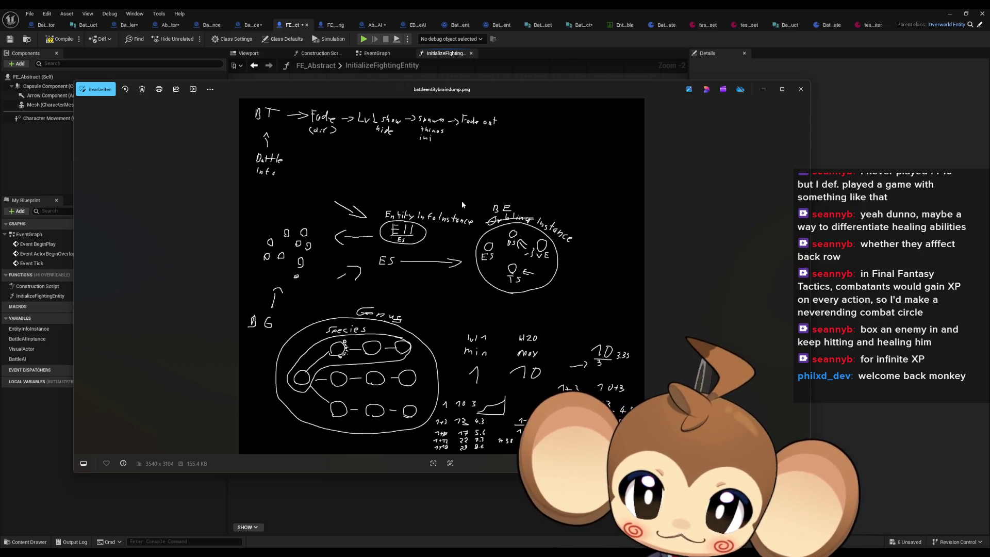
Move the battleentitybraindump.png viewer aside to compare with the graph, then close it.
{"action": "left_click_drag", "start_coordinate": [351, 90], "coordinate": [633, 140]}
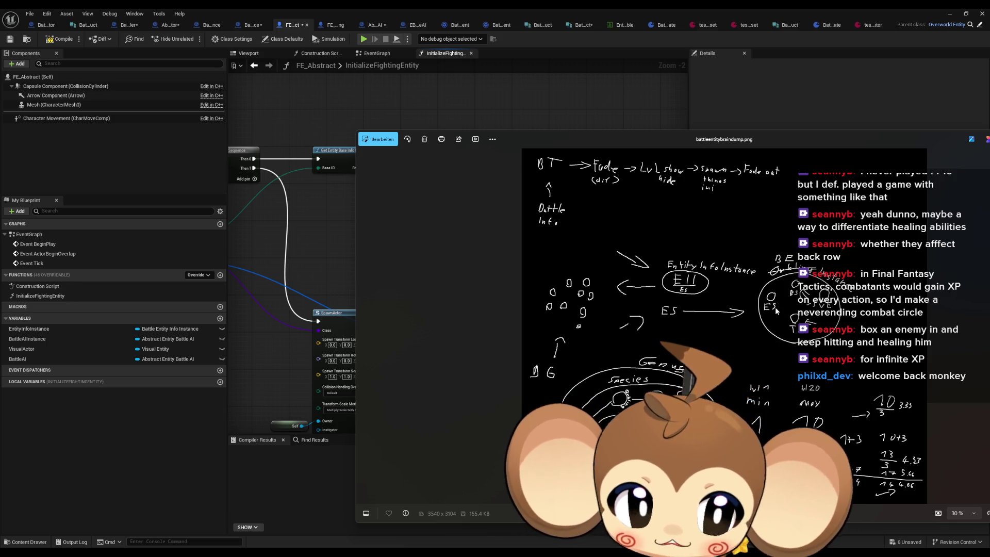
{"action": "mouse_move", "coordinate": [873, 145]}
{"action": "left_mouse_down"}
{"action": "mouse_move", "coordinate": [707, 197]}
{"action": "mouse_move", "coordinate": [715, 190]}
{"action": "left_mouse_up"}
{"action": "left_click", "coordinate": [918, 187]}
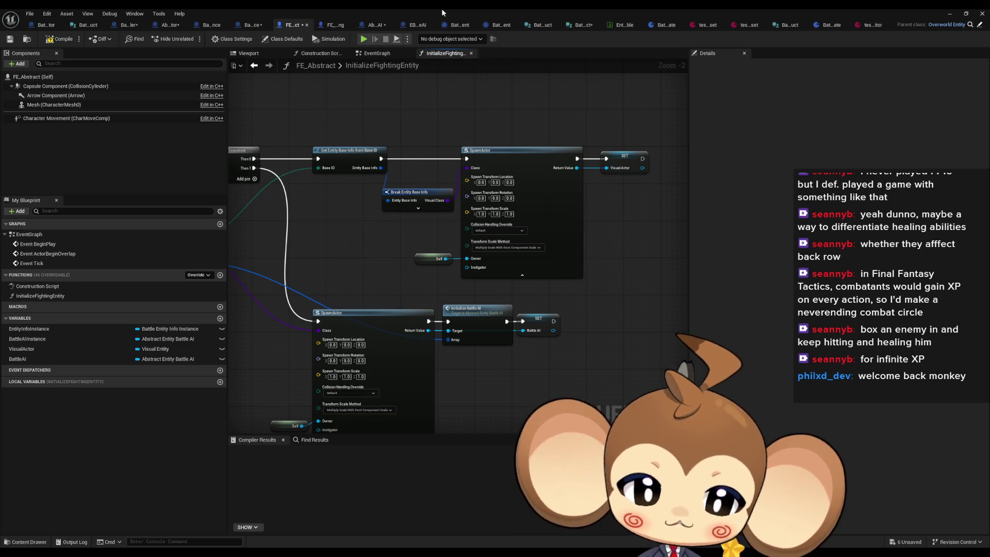
Restore the editor window, browse to Battle > BattleEntityInfo, and add a new variable to FE_Abstract.
{"action": "mouse_move", "coordinate": [567, 14]}
{"action": "left_mouse_down"}
{"action": "mouse_move", "coordinate": [574, 56]}
{"action": "mouse_move", "coordinate": [452, 61]}
{"action": "left_mouse_up"}
{"action": "left_click", "coordinate": [634, 390]}
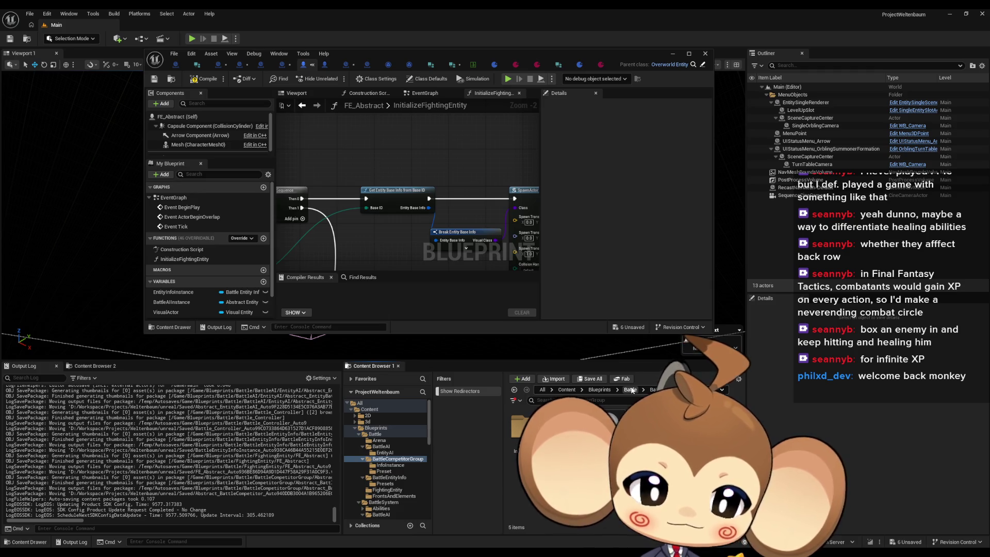
{"action": "left_click", "coordinate": [632, 391]}
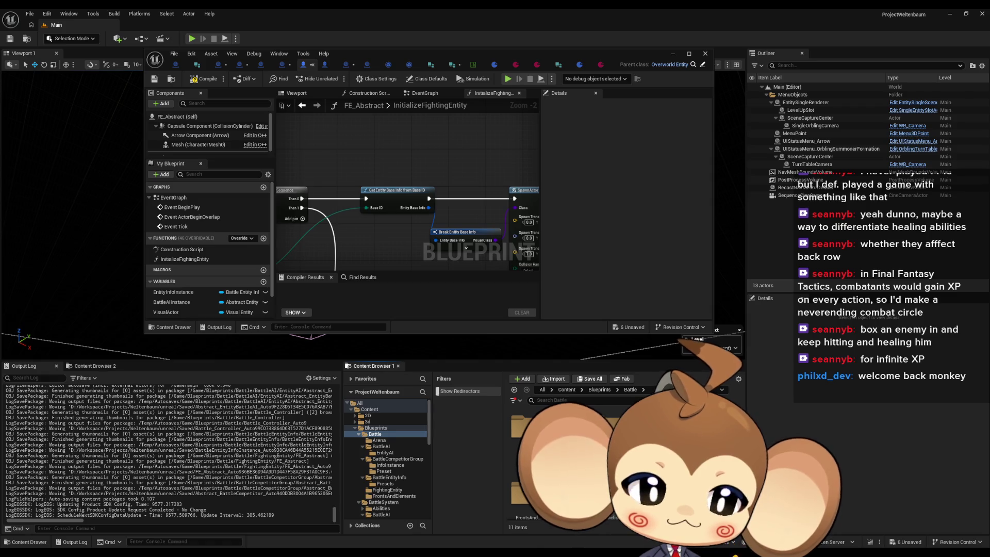
{"action": "left_click", "coordinate": [389, 478]}
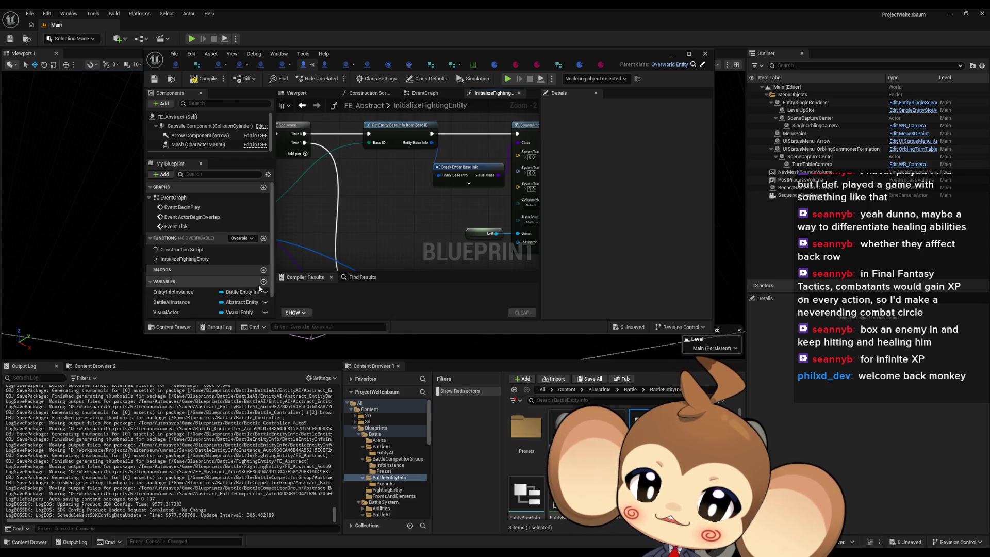
{"action": "left_click", "coordinate": [263, 281]}
Name the variable TemporalStat and type it as the Battle Entity Temporal Stats Struct.
{"action": "type", "text": "TemporalStat"}
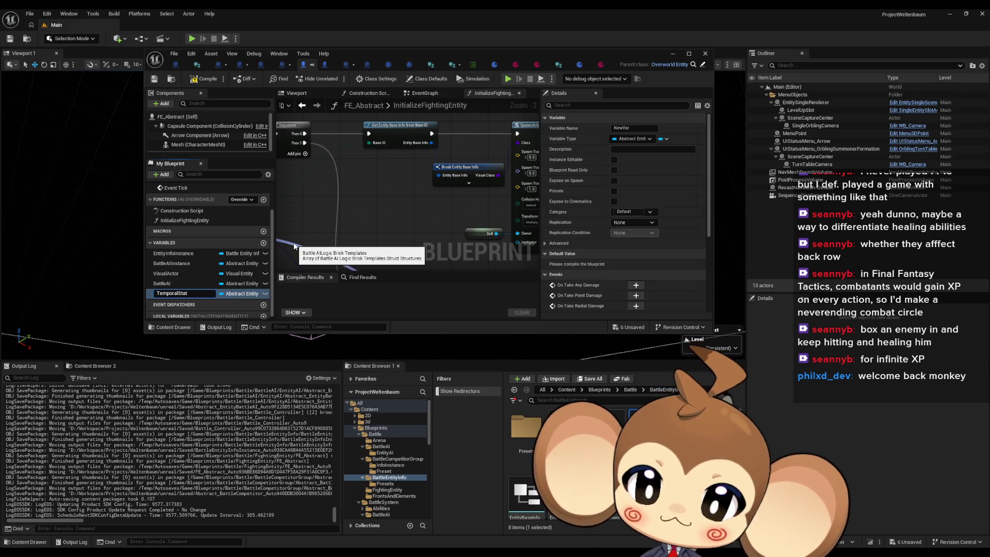
{"action": "key", "text": "Return"}
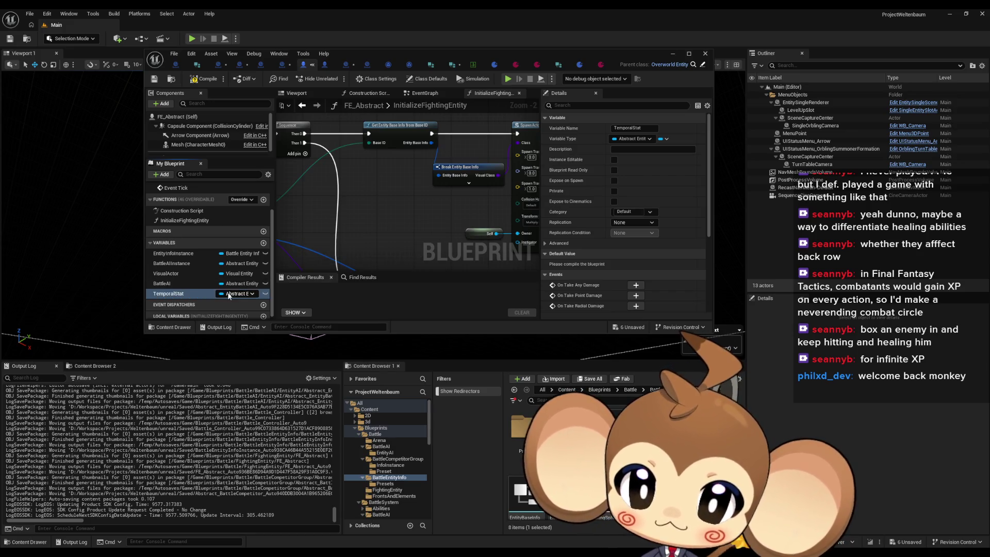
{"action": "left_click", "coordinate": [233, 294]}
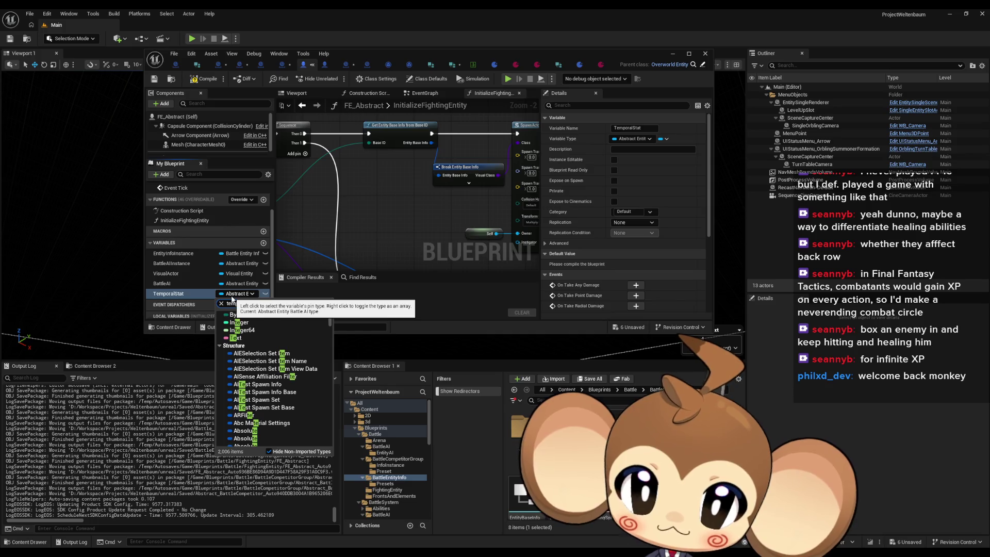
{"action": "type", "text": "p stat"}
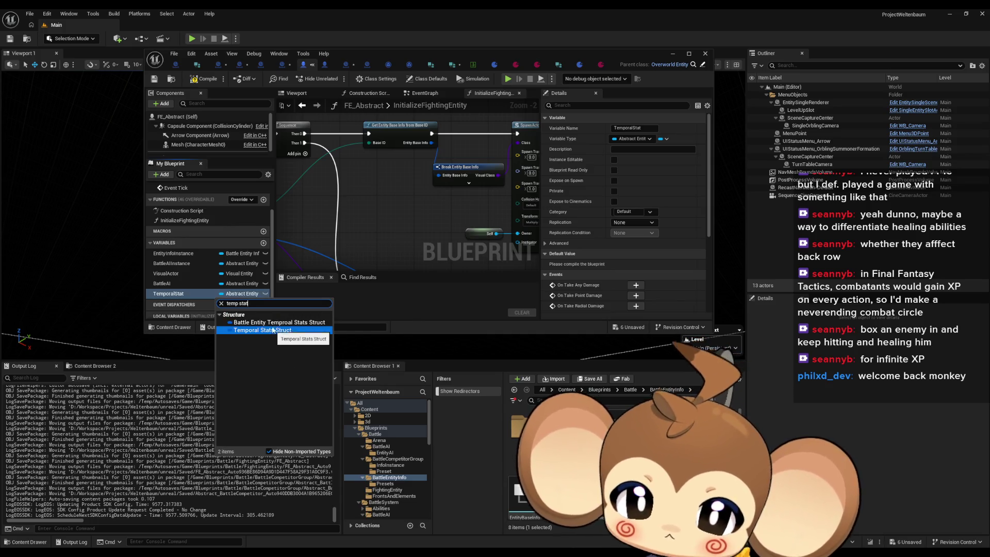
{"action": "left_click", "coordinate": [273, 324]}
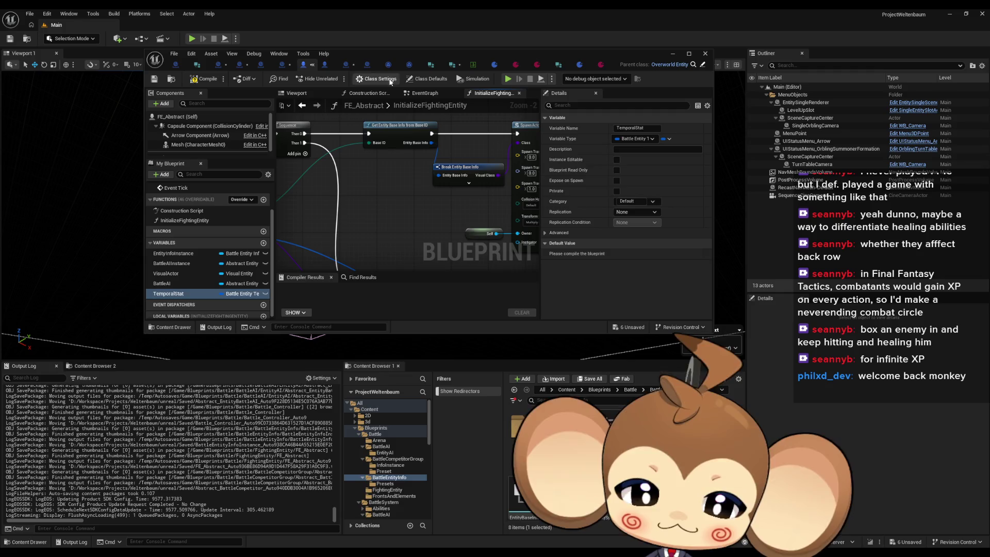
Maximize the FE_Abstract editor, compile, and inspect TemporalStat's SelfDmg, TempStatusMap and StatusToClear defaults.
{"action": "left_click_drag", "start_coordinate": [372, 57], "coordinate": [444, 151]}
{"action": "double_click", "coordinate": [444, 150]}
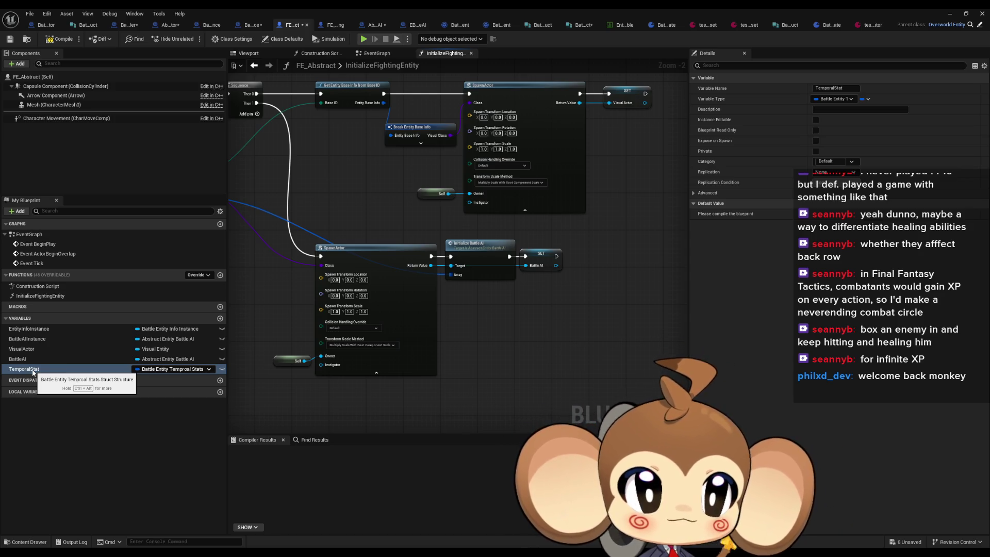
{"action": "left_click", "coordinate": [60, 39]}
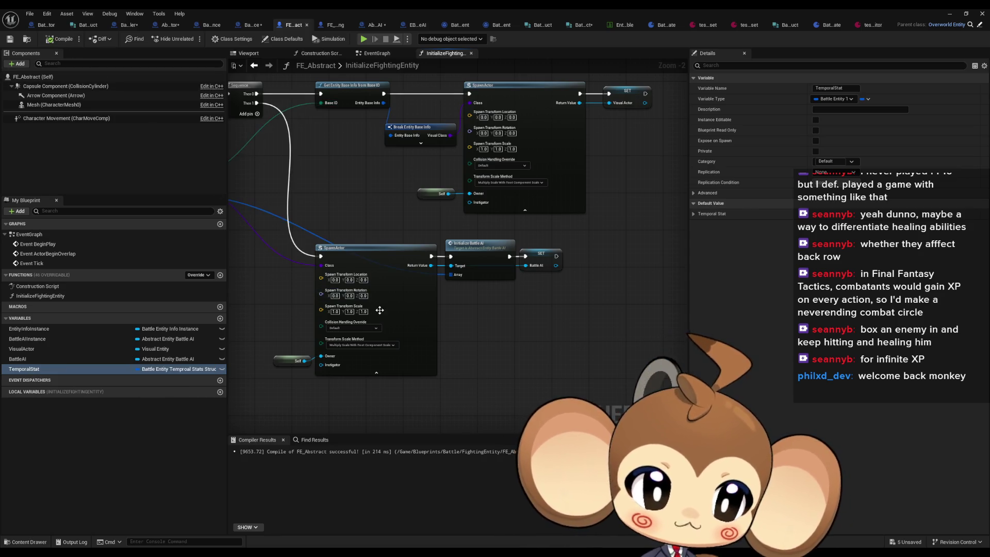
{"action": "left_click", "coordinate": [695, 213]}
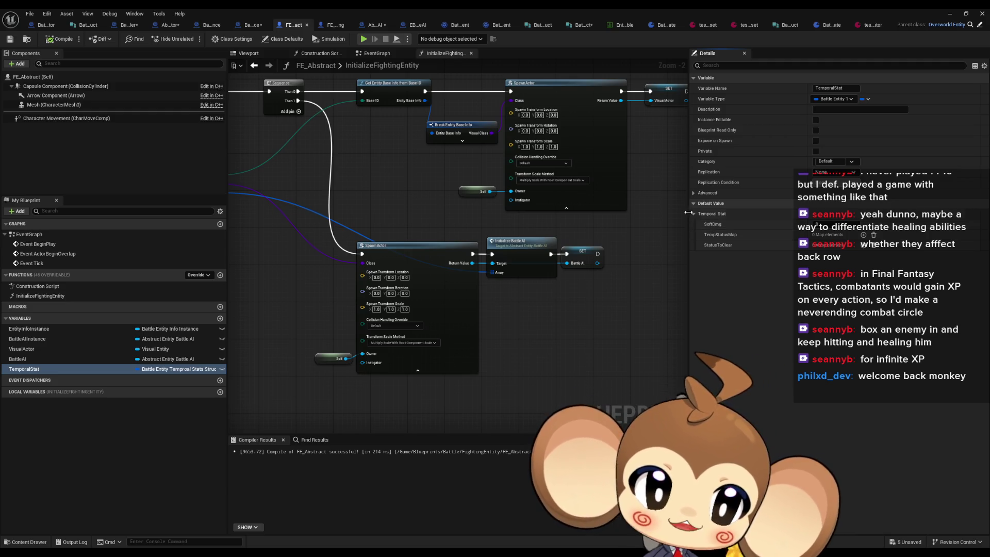
{"action": "left_click", "coordinate": [694, 214]}
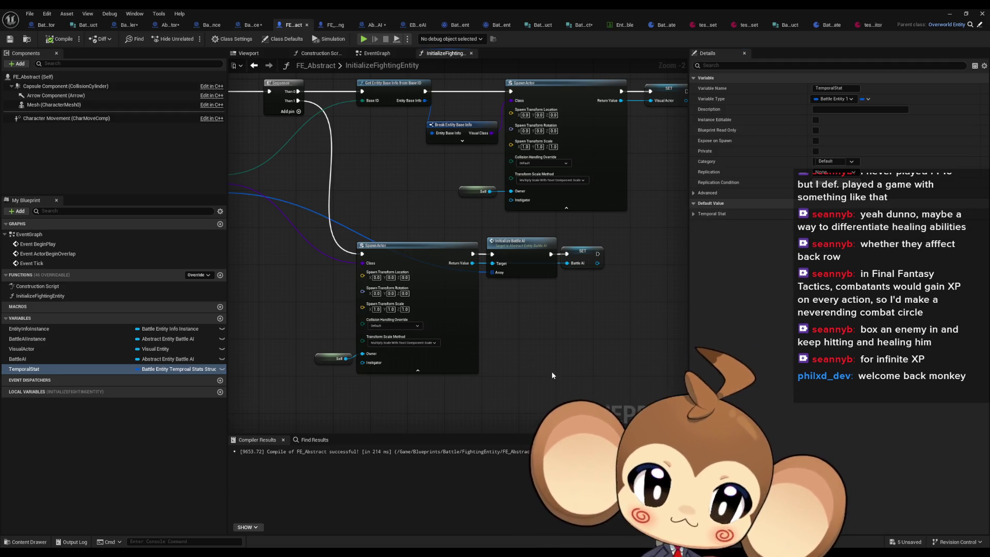
{"action": "left_click_drag", "start_coordinate": [529, 361], "coordinate": [613, 460]}
{"action": "mouse_move", "coordinate": [364, 322]}
{"action": "left_mouse_down"}
{"action": "mouse_move", "coordinate": [571, 348]}
{"action": "mouse_move", "coordinate": [382, 352]}
{"action": "left_mouse_up"}
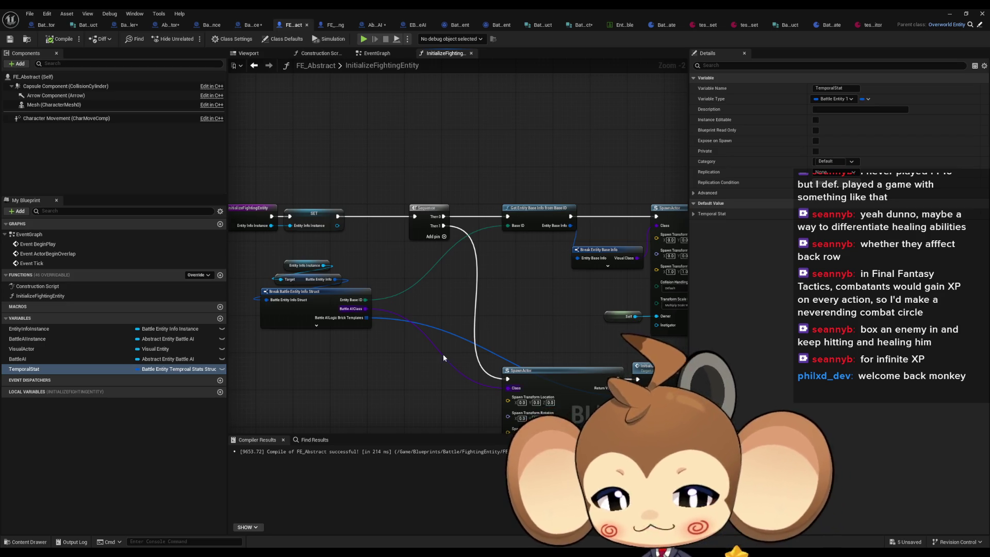
{"action": "mouse_move", "coordinate": [443, 353]}
{"action": "left_mouse_down"}
{"action": "mouse_move", "coordinate": [373, 204]}
{"action": "mouse_move", "coordinate": [340, 262]}
{"action": "mouse_move", "coordinate": [348, 284]}
{"action": "left_mouse_up"}
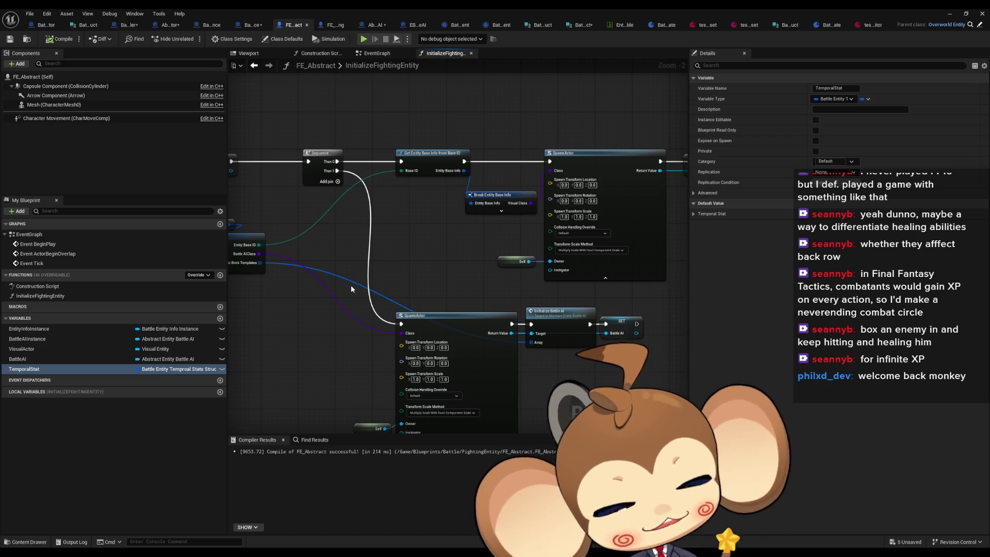
{"action": "left_click", "coordinate": [166, 29]}
{"action": "scroll", "coordinate": [373, 172], "scroll_direction": "down", "scroll_amount": 3}
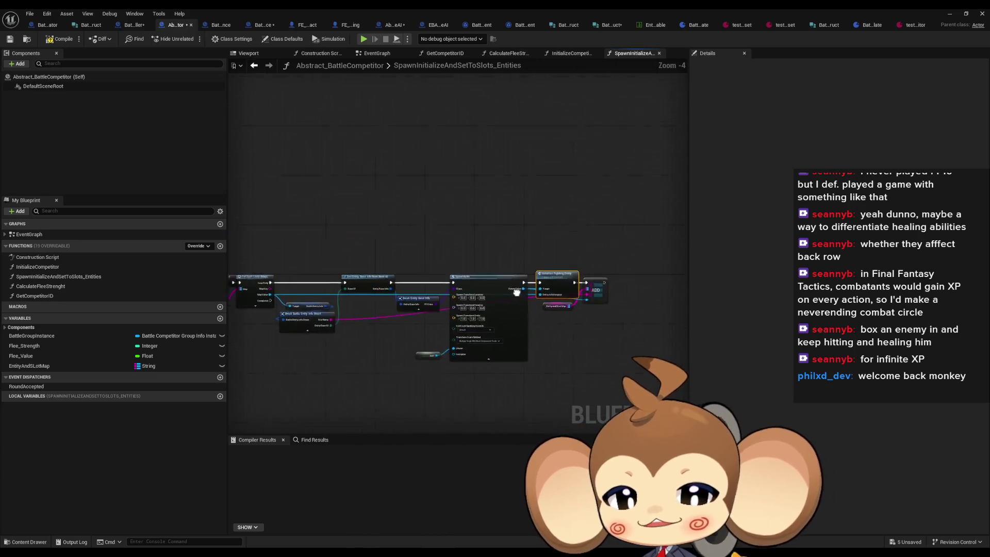
{"action": "mouse_move", "coordinate": [376, 247]}
{"action": "left_mouse_down"}
{"action": "mouse_move", "coordinate": [376, 261]}
{"action": "mouse_move", "coordinate": [539, 239]}
{"action": "left_mouse_up"}
{"action": "scroll", "coordinate": [469, 246], "scroll_direction": "up", "scroll_amount": 2}
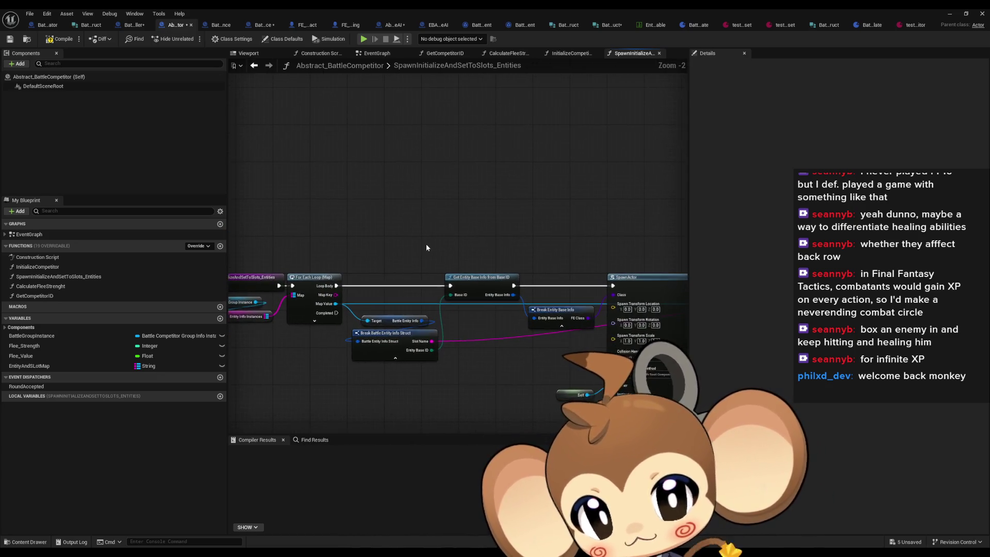
{"action": "left_click_drag", "start_coordinate": [420, 246], "coordinate": [387, 245]}
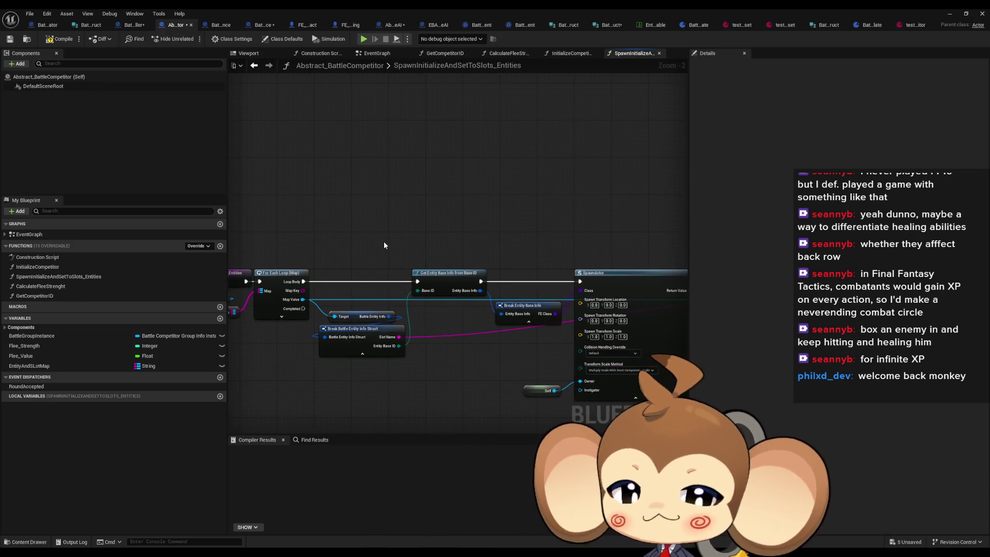
{"action": "scroll", "coordinate": [383, 241], "scroll_direction": "down", "scroll_amount": 2}
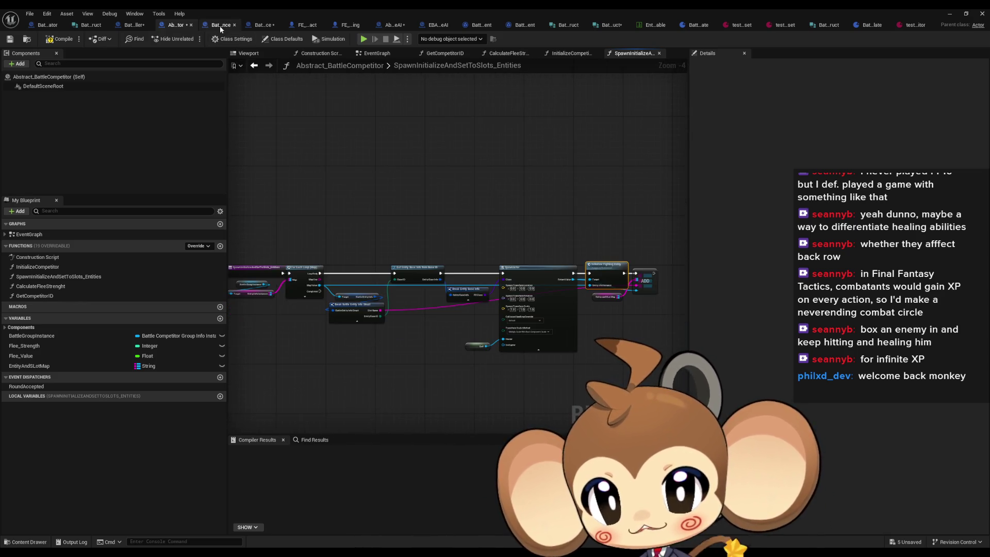
{"action": "left_click", "coordinate": [220, 26]}
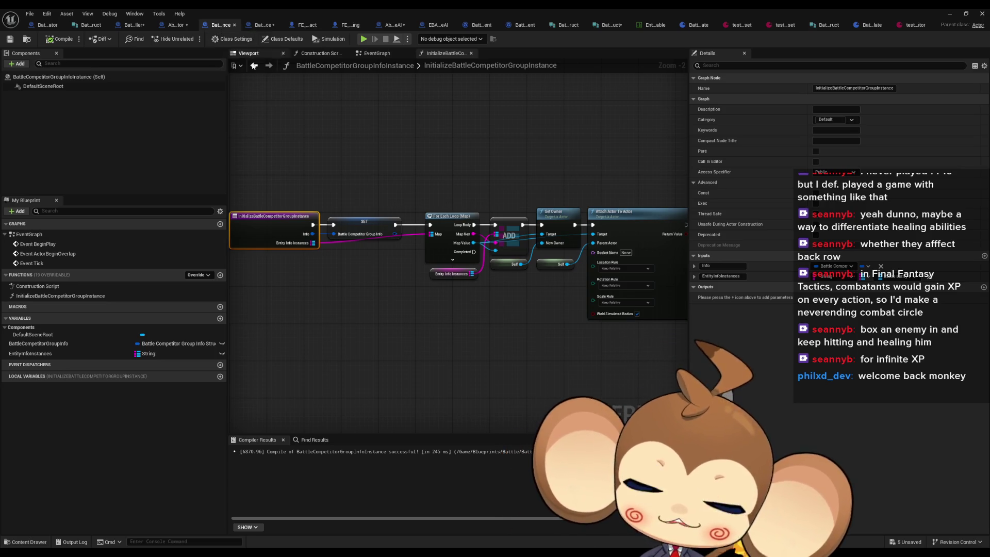
{"action": "scroll", "coordinate": [376, 186], "scroll_direction": "up", "scroll_amount": 2}
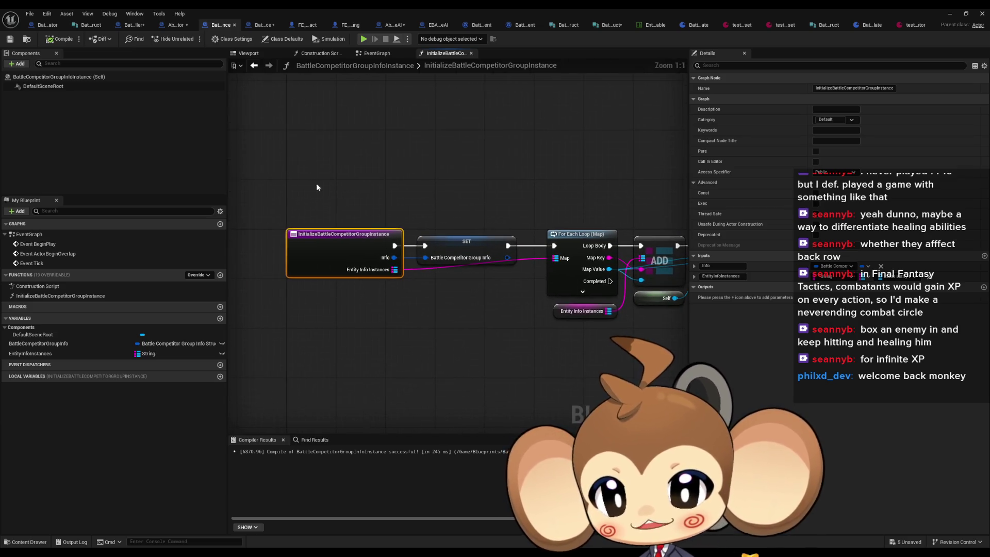
{"action": "left_click", "coordinate": [173, 26]}
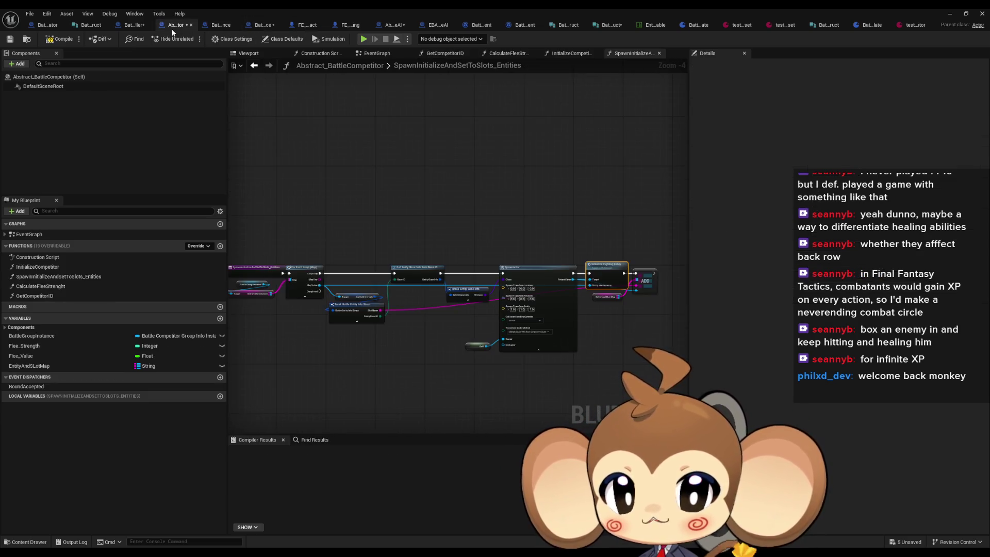
{"action": "left_click_drag", "start_coordinate": [341, 205], "coordinate": [370, 250]}
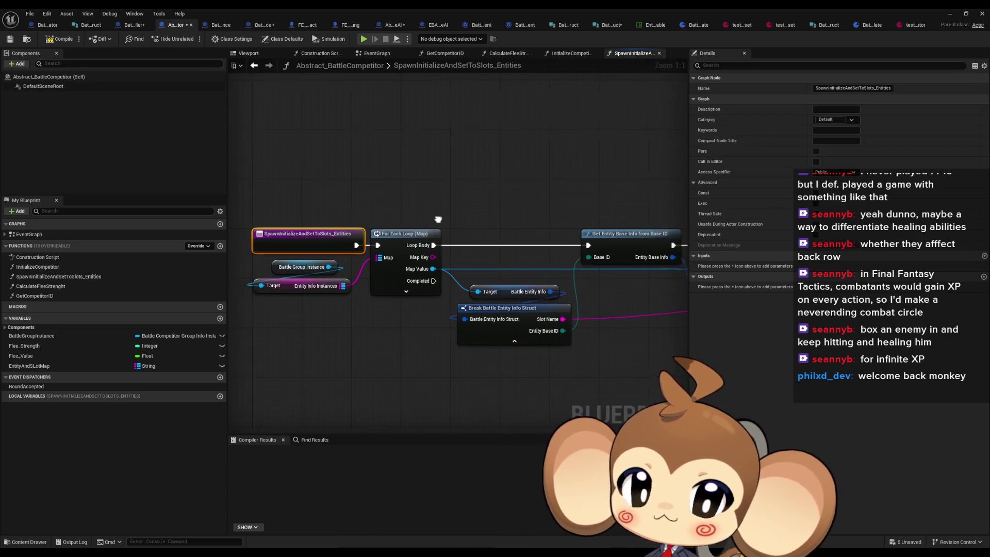
{"action": "scroll", "coordinate": [569, 257], "scroll_direction": "down", "scroll_amount": 5}
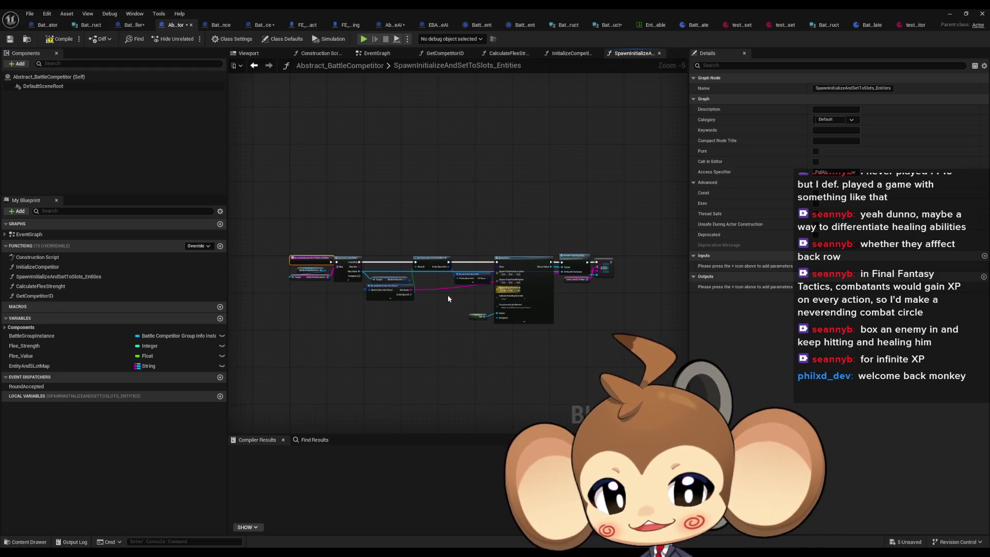
{"action": "scroll", "coordinate": [372, 254], "scroll_direction": "up", "scroll_amount": 3}
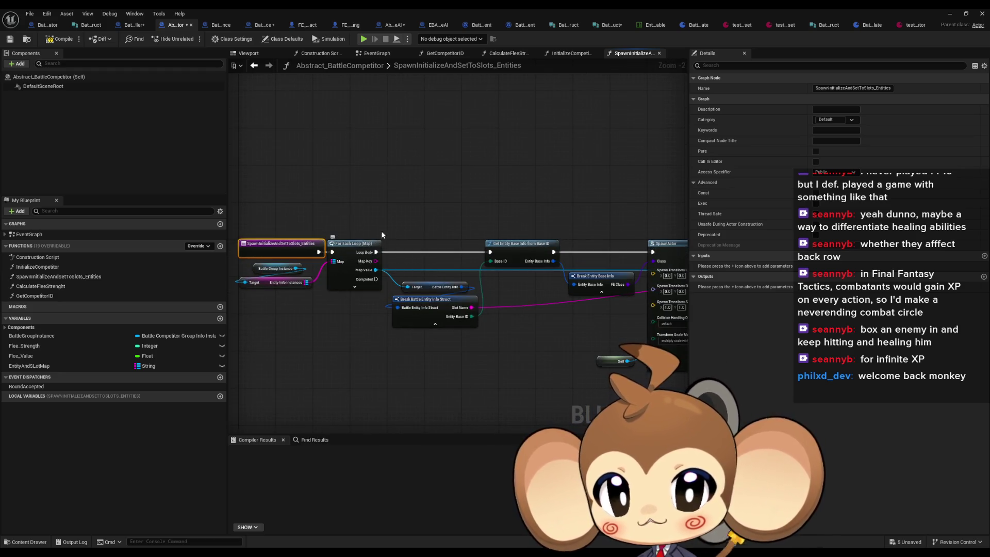
{"action": "mouse_move", "coordinate": [405, 191]}
{"action": "left_mouse_down"}
{"action": "mouse_move", "coordinate": [249, 184]}
{"action": "mouse_move", "coordinate": [525, 320]}
{"action": "mouse_move", "coordinate": [515, 311]}
{"action": "left_mouse_up"}
{"action": "scroll", "coordinate": [267, 194], "scroll_direction": "down", "scroll_amount": 3}
{"action": "scroll", "coordinate": [420, 313], "scroll_direction": "up", "scroll_amount": 3}
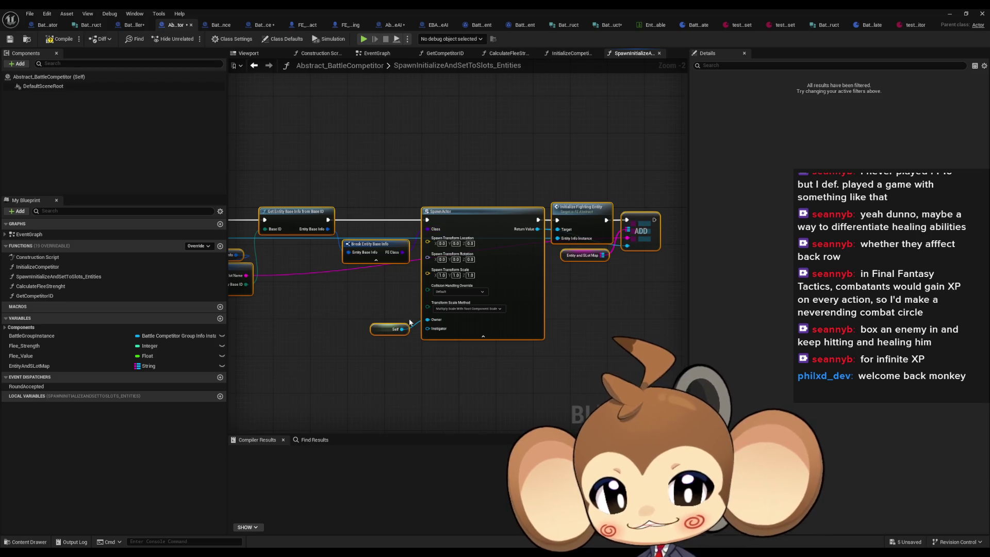
{"action": "left_click", "coordinate": [365, 326]}
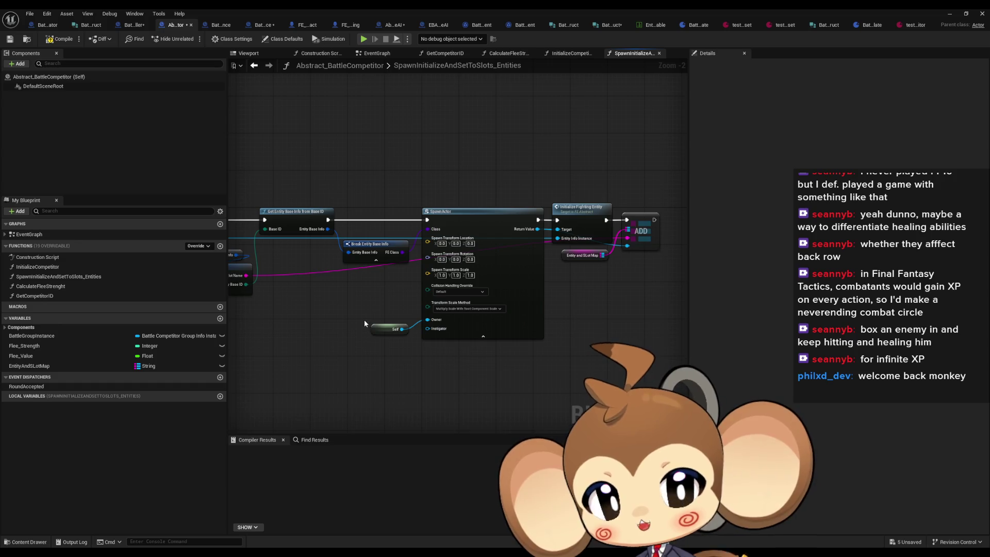
{"action": "double_click", "coordinate": [588, 222]}
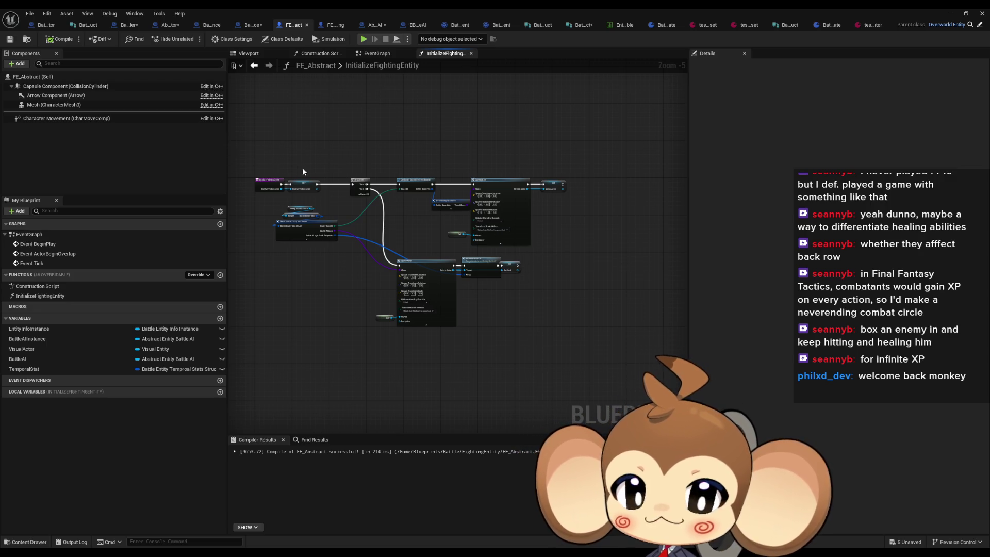
Shift the SpawnActor, Break, Self and SET nodes right and raise Break Entity Base Info slightly.
{"action": "scroll", "coordinate": [352, 212], "scroll_direction": "up", "scroll_amount": 3}
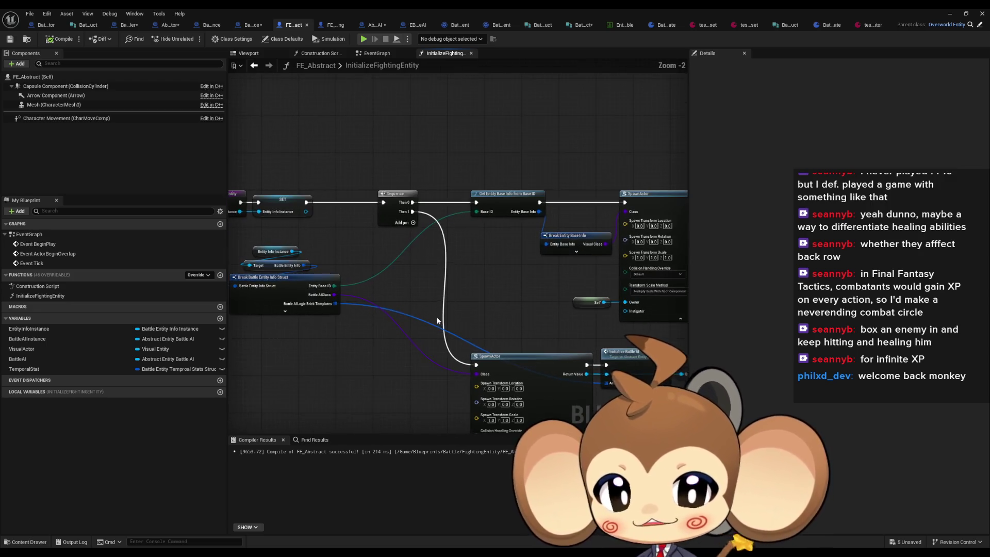
{"action": "left_click_drag", "start_coordinate": [507, 343], "coordinate": [352, 308]}
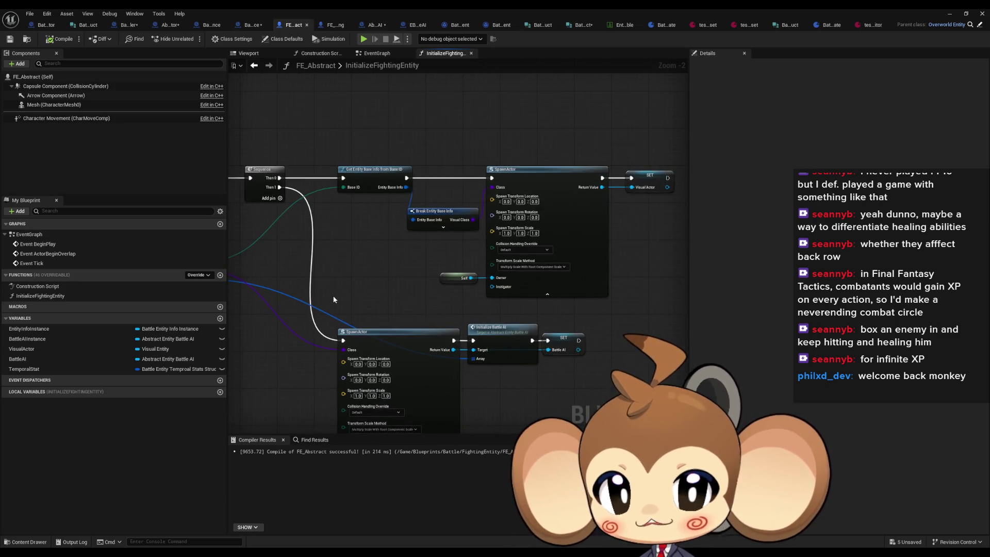
{"action": "left_click_drag", "start_coordinate": [371, 126], "coordinate": [576, 280]}
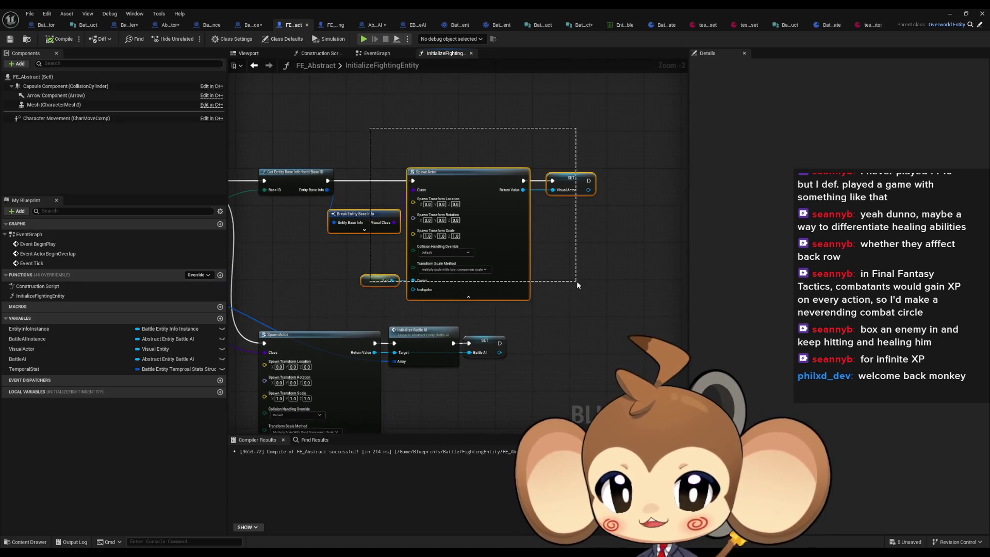
{"action": "left_click_drag", "start_coordinate": [487, 183], "coordinate": [496, 183]}
{"action": "left_click", "coordinate": [388, 187]}
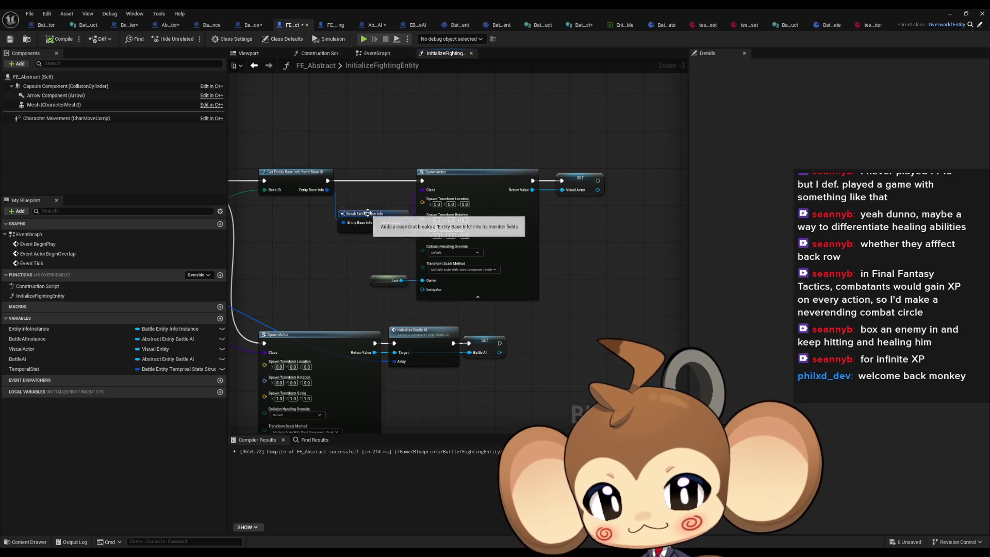
{"action": "left_click_drag", "start_coordinate": [363, 216], "coordinate": [364, 207]}
{"action": "left_click", "coordinate": [274, 268]}
{"action": "left_click_drag", "start_coordinate": [274, 267], "coordinate": [351, 270]}
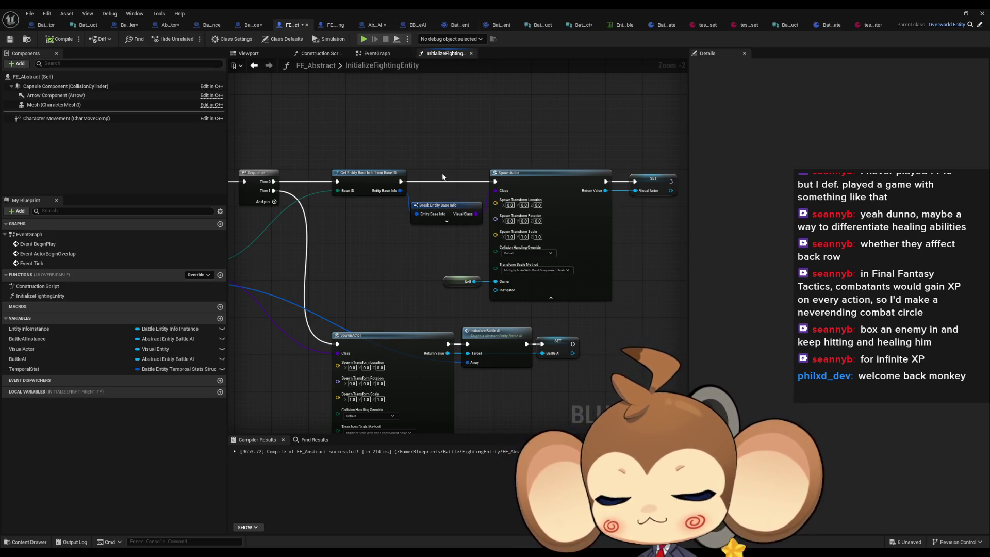
{"action": "left_click_drag", "start_coordinate": [441, 158], "coordinate": [509, 113]}
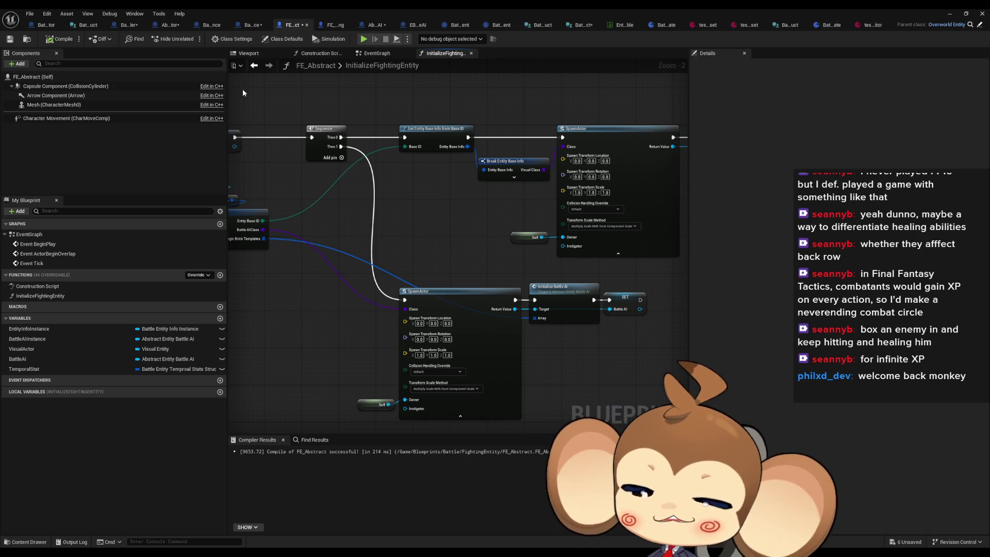
From Battle_Controller's CreateCompetitor graph, open the Initialize Competitor function.
{"action": "left_click", "coordinate": [123, 25]}
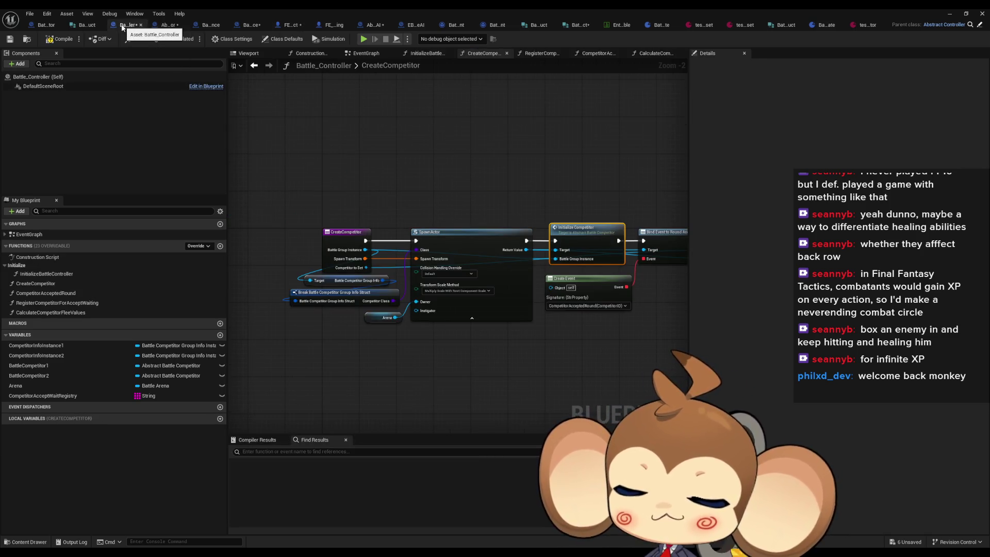
{"action": "mouse_move", "coordinate": [582, 231]}
{"action": "left_mouse_down"}
{"action": "mouse_move", "coordinate": [430, 235]}
{"action": "mouse_move", "coordinate": [466, 206]}
{"action": "mouse_move", "coordinate": [586, 221]}
{"action": "mouse_move", "coordinate": [494, 236]}
{"action": "mouse_move", "coordinate": [502, 257]}
{"action": "mouse_move", "coordinate": [398, 251]}
{"action": "mouse_move", "coordinate": [427, 225]}
{"action": "left_mouse_up"}
{"action": "double_click", "coordinate": [429, 236]}
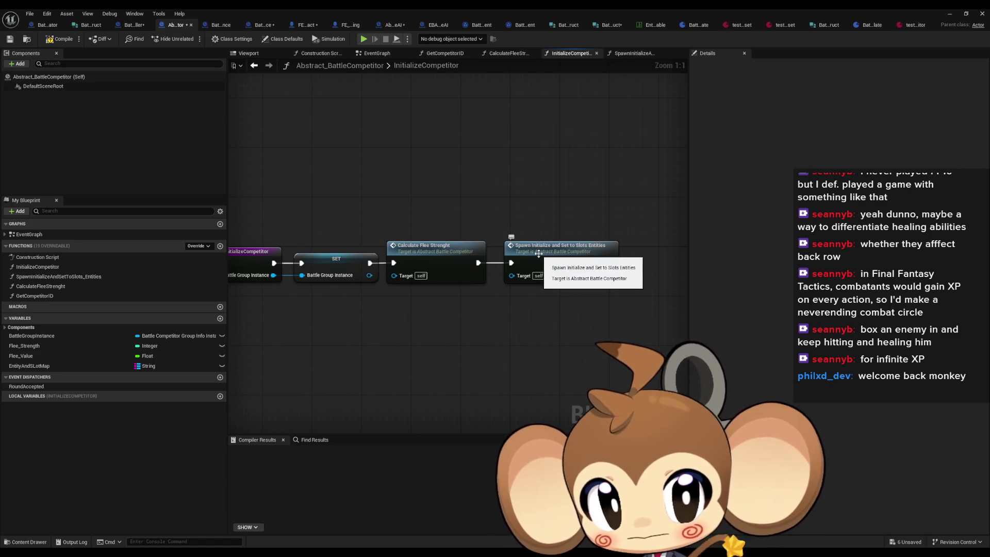
Open SpawnInitializeAndSetToSlots_Entities and pan to its SpawnActor and Initialize Fighting Entity nodes.
{"action": "double_click", "coordinate": [538, 252]}
{"action": "left_click_drag", "start_coordinate": [457, 300], "coordinate": [624, 292]}
{"action": "left_click_drag", "start_coordinate": [382, 255], "coordinate": [546, 245]}
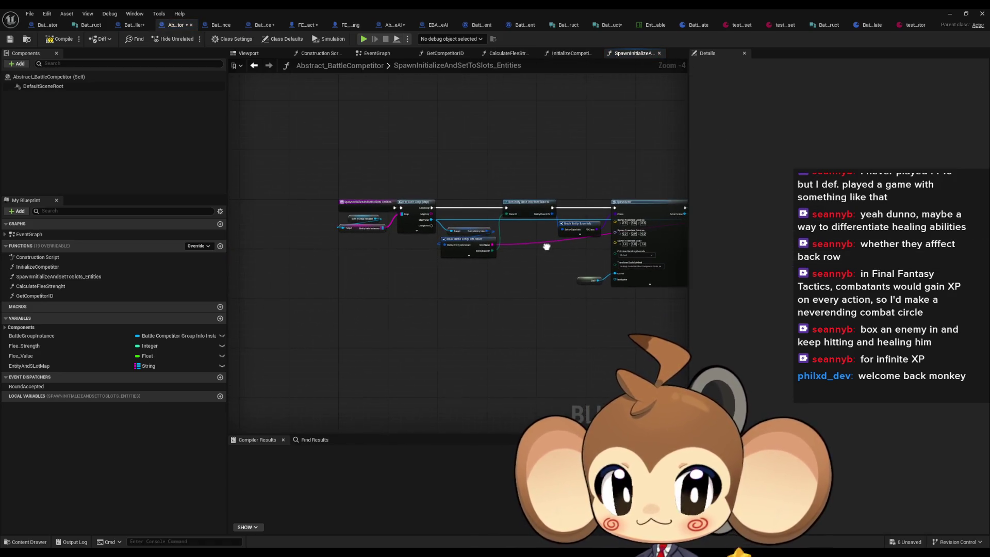
{"action": "scroll", "coordinate": [428, 233], "scroll_direction": "up", "scroll_amount": 1}
{"action": "left_click_drag", "start_coordinate": [567, 278], "coordinate": [467, 299]}
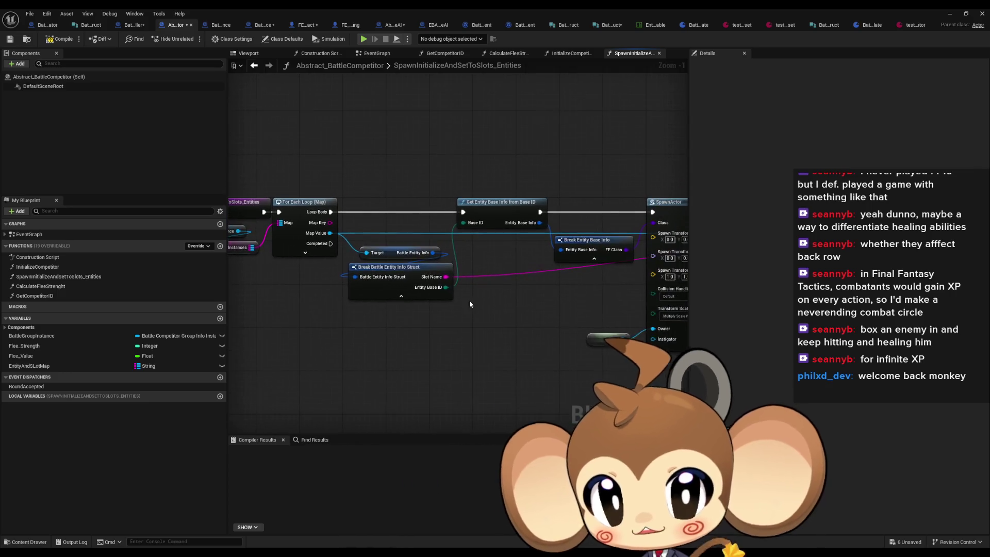
{"action": "mouse_move", "coordinate": [540, 311]}
{"action": "left_mouse_down"}
{"action": "mouse_move", "coordinate": [463, 283]}
{"action": "mouse_move", "coordinate": [279, 276]}
{"action": "left_mouse_up"}
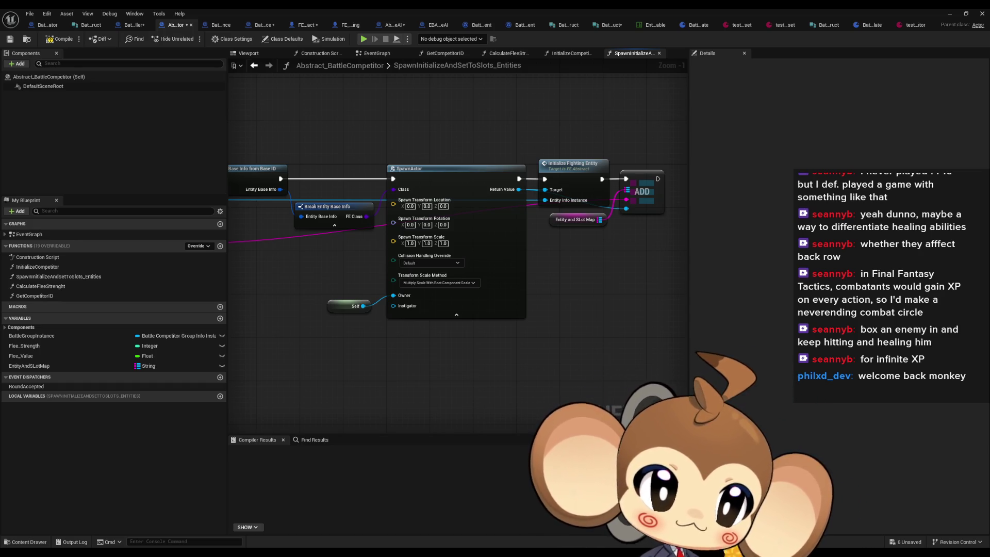
{"action": "mouse_move", "coordinate": [500, 203]}
{"action": "left_mouse_down"}
{"action": "mouse_move", "coordinate": [814, 245]}
{"action": "mouse_move", "coordinate": [506, 240]}
{"action": "left_mouse_up"}
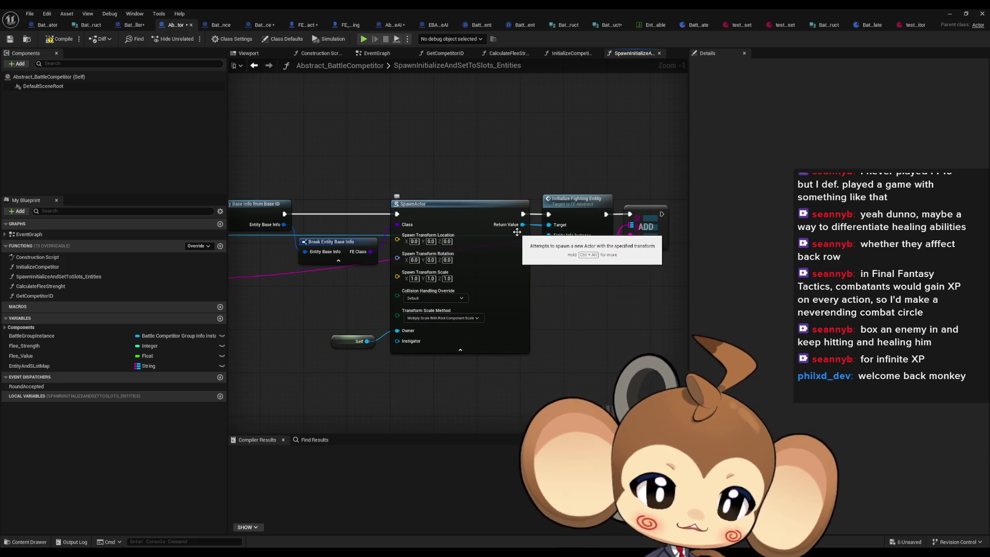